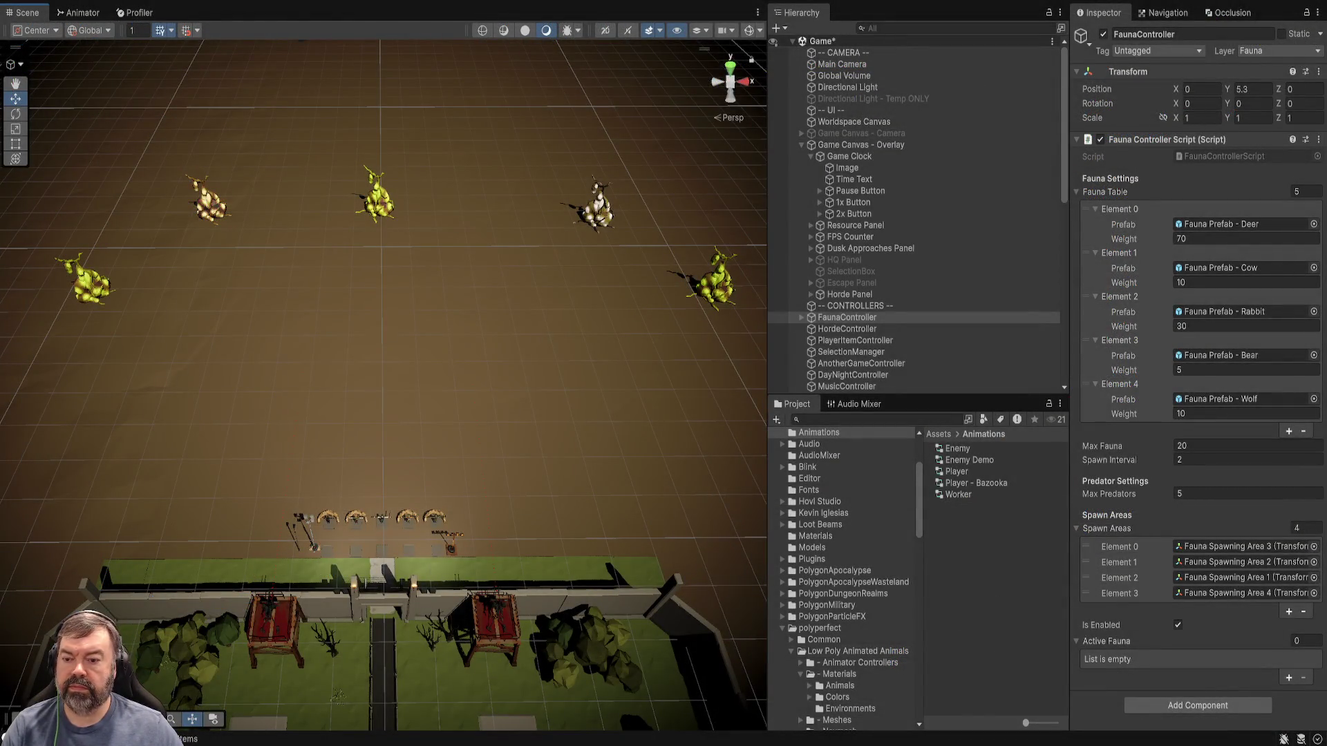
Zoom the Scene view and select Game Canvas - Overlay to view its settings.
{"action": "scroll", "coordinate": [387, 553], "scroll_direction": "up", "scroll_amount": 3}
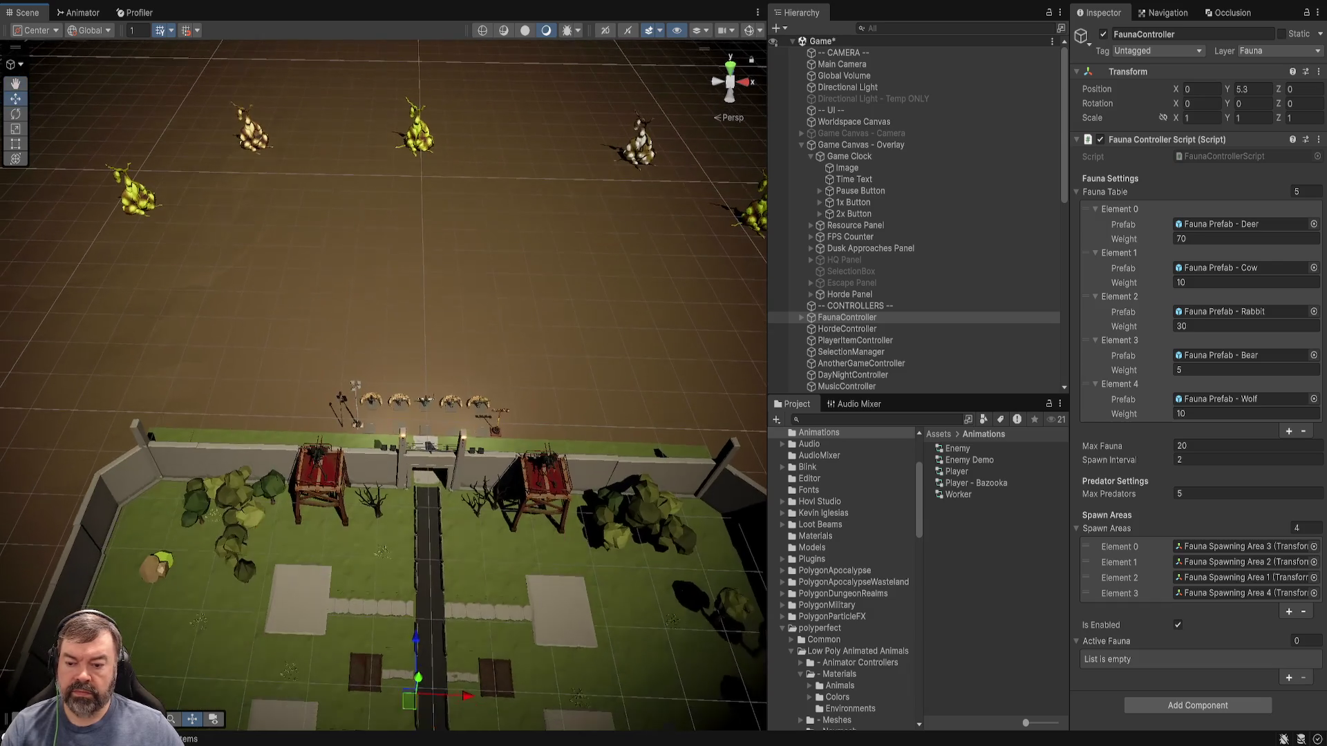
{"action": "scroll", "coordinate": [387, 387], "scroll_direction": "down", "scroll_amount": 5}
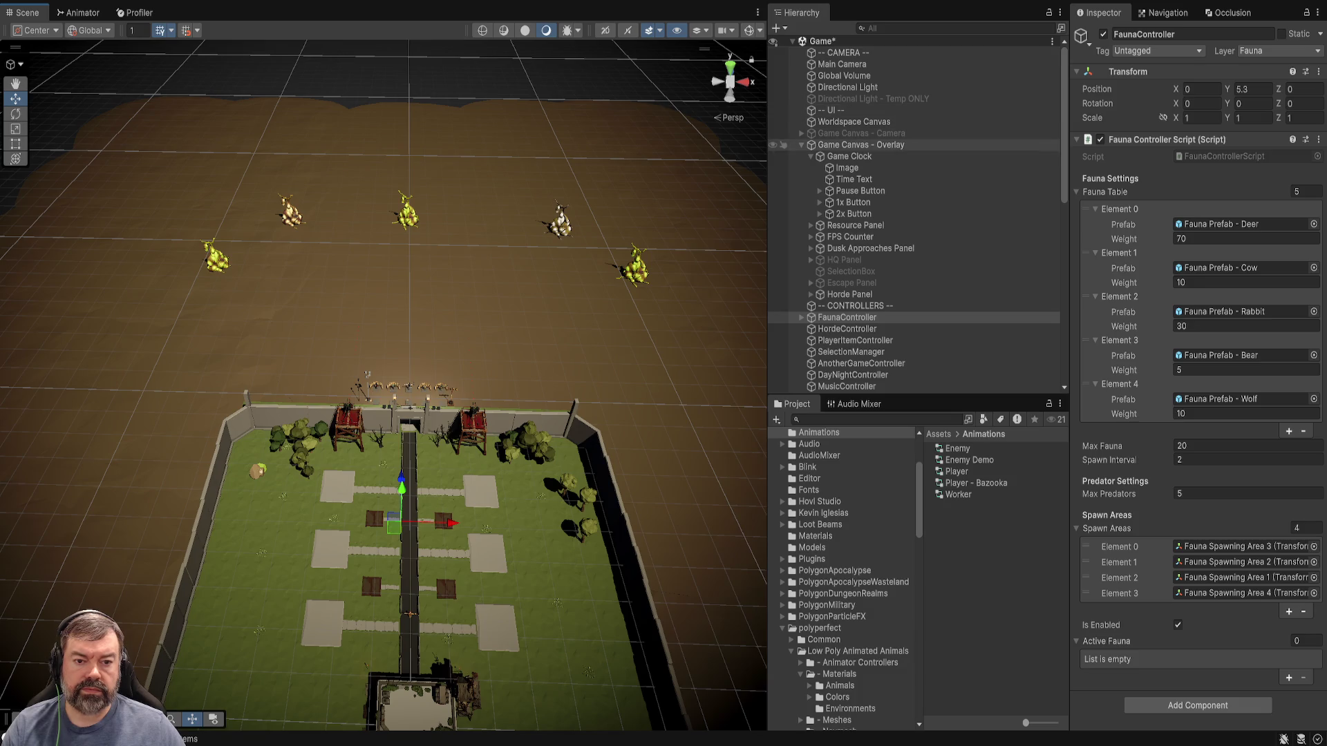
{"action": "left_click", "coordinate": [864, 144]}
{"action": "scroll", "coordinate": [898, 268], "scroll_direction": "down", "scroll_amount": 8}
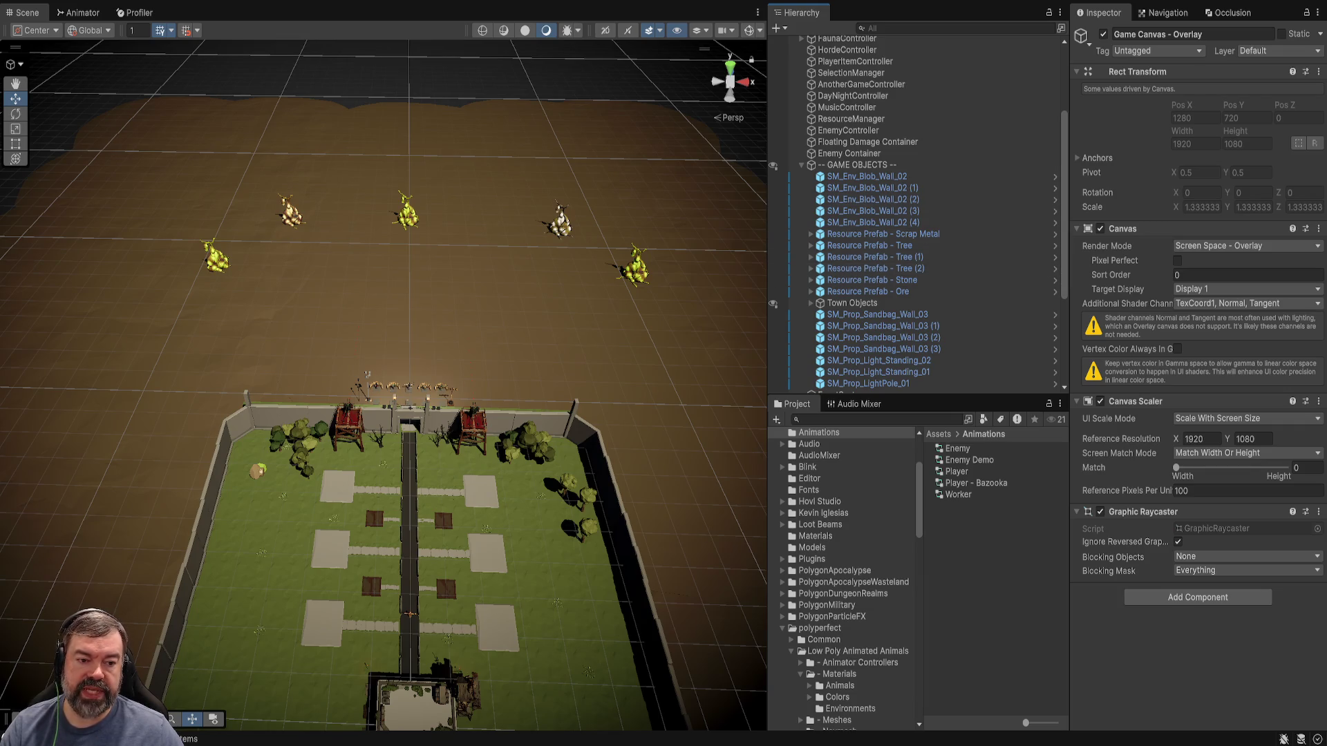
Scroll the Hierarchy down and select the first Worker unit to inspect it.
{"action": "scroll", "coordinate": [917, 214], "scroll_direction": "down", "scroll_amount": 5}
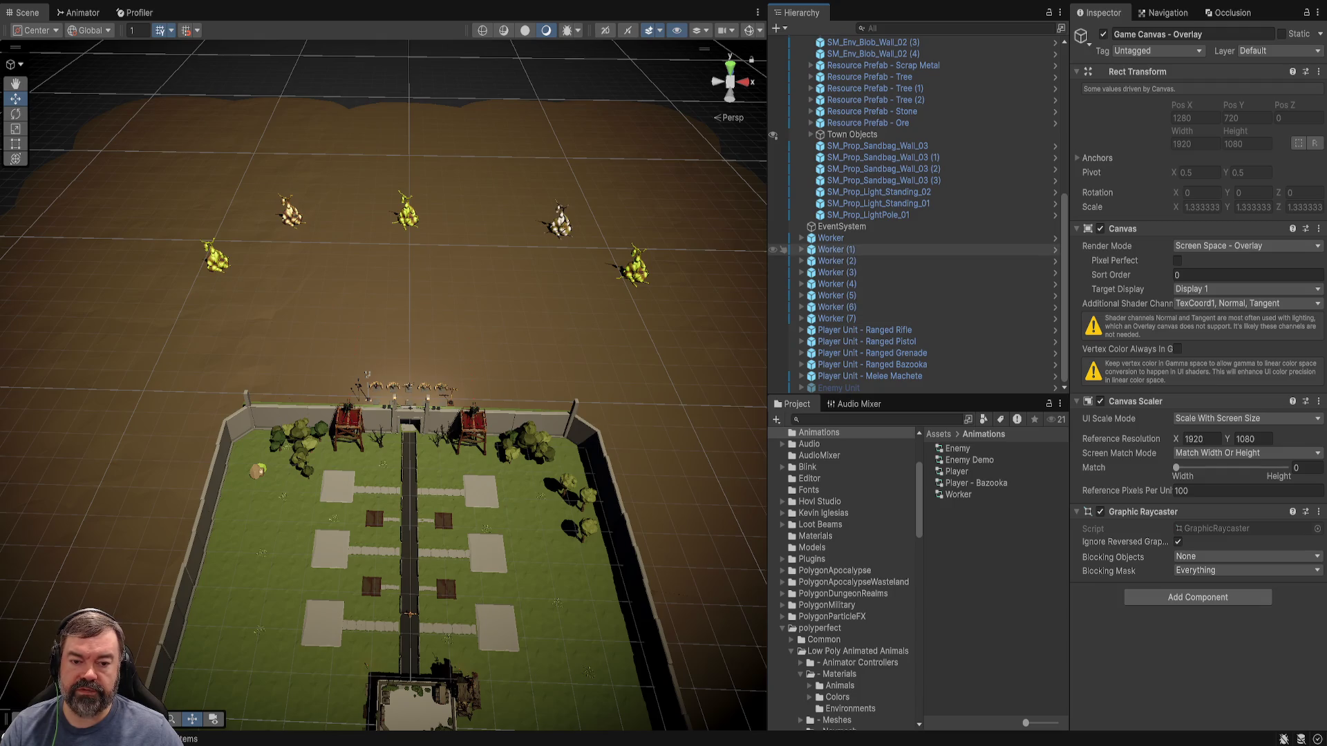
{"action": "left_click", "coordinate": [831, 238]}
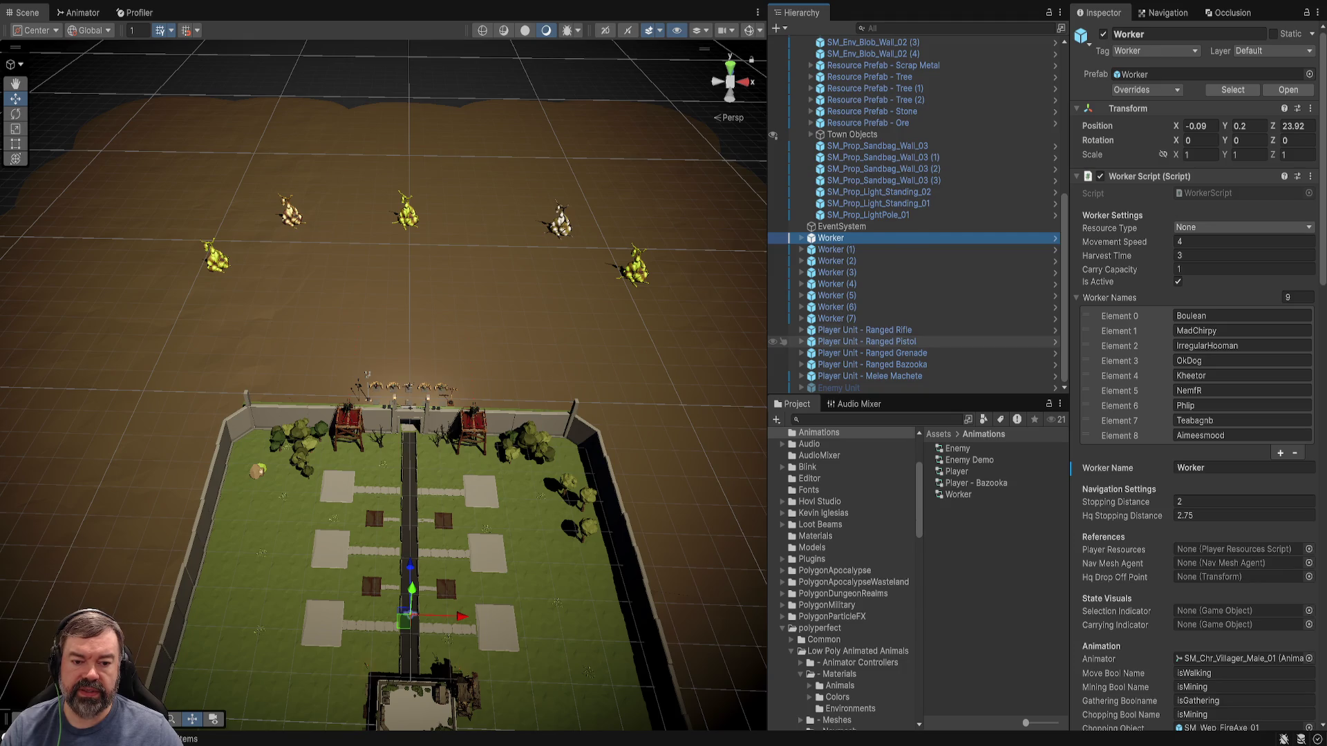
{"action": "scroll", "coordinate": [919, 332], "scroll_direction": "up", "scroll_amount": 9}
Select and frame the DayNightController, setting its X and Y position to 0.
{"action": "double_click", "coordinate": [853, 225]}
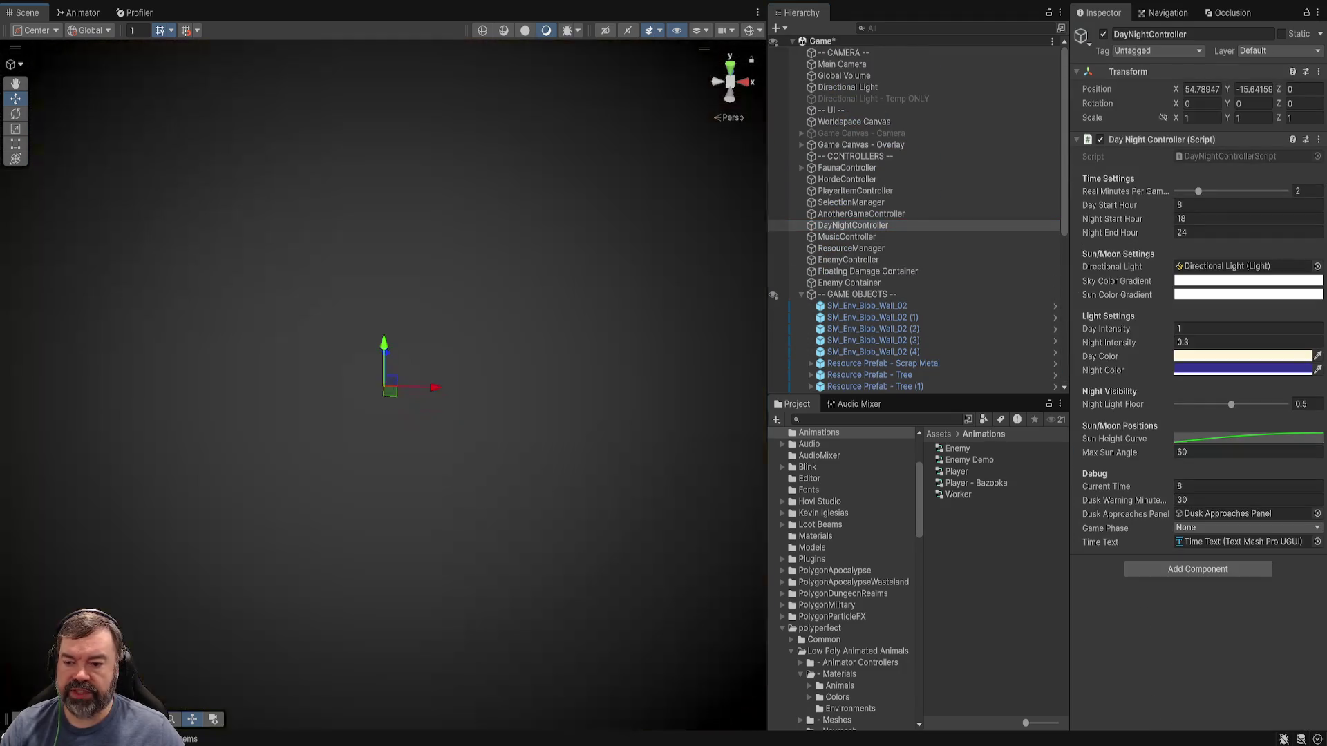
{"action": "scroll", "coordinate": [384, 386], "scroll_direction": "down", "scroll_amount": 10}
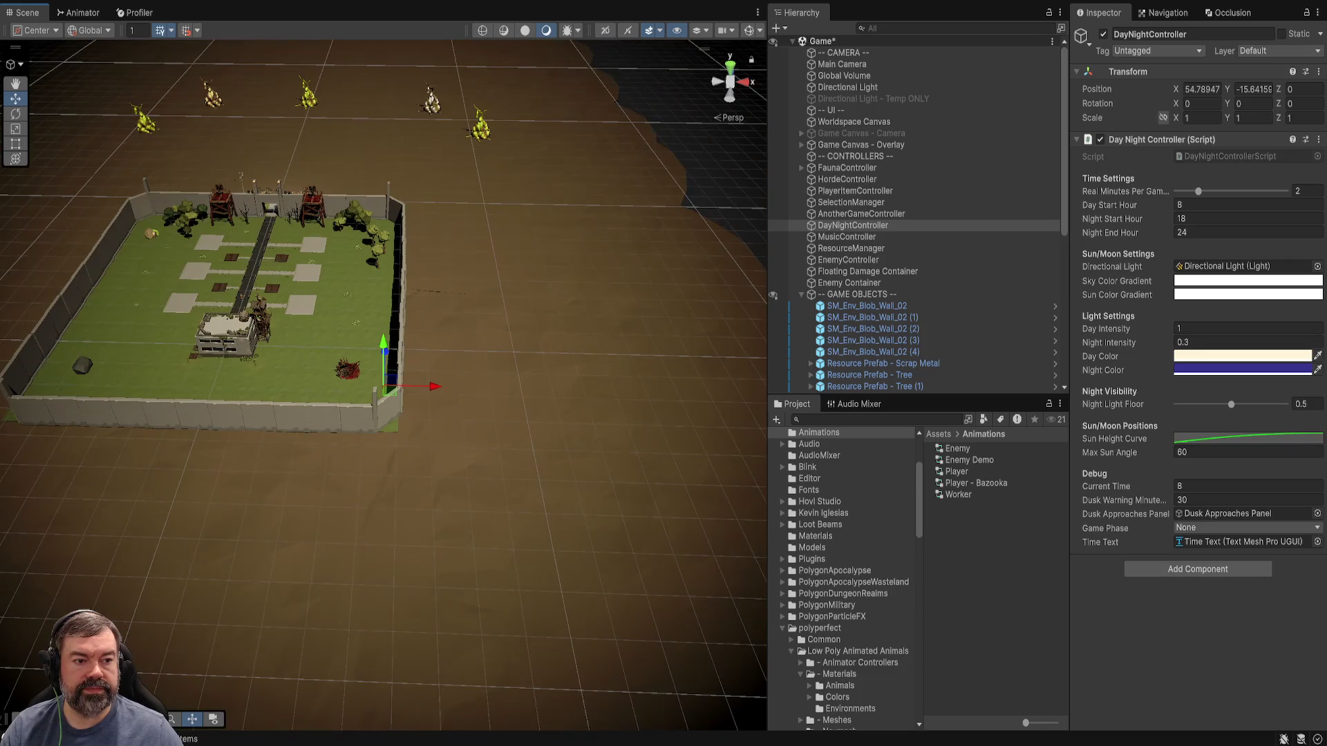
{"action": "double_click", "coordinate": [1201, 89]}
{"action": "type", "text": "0"}
{"action": "key", "text": "Tab"}
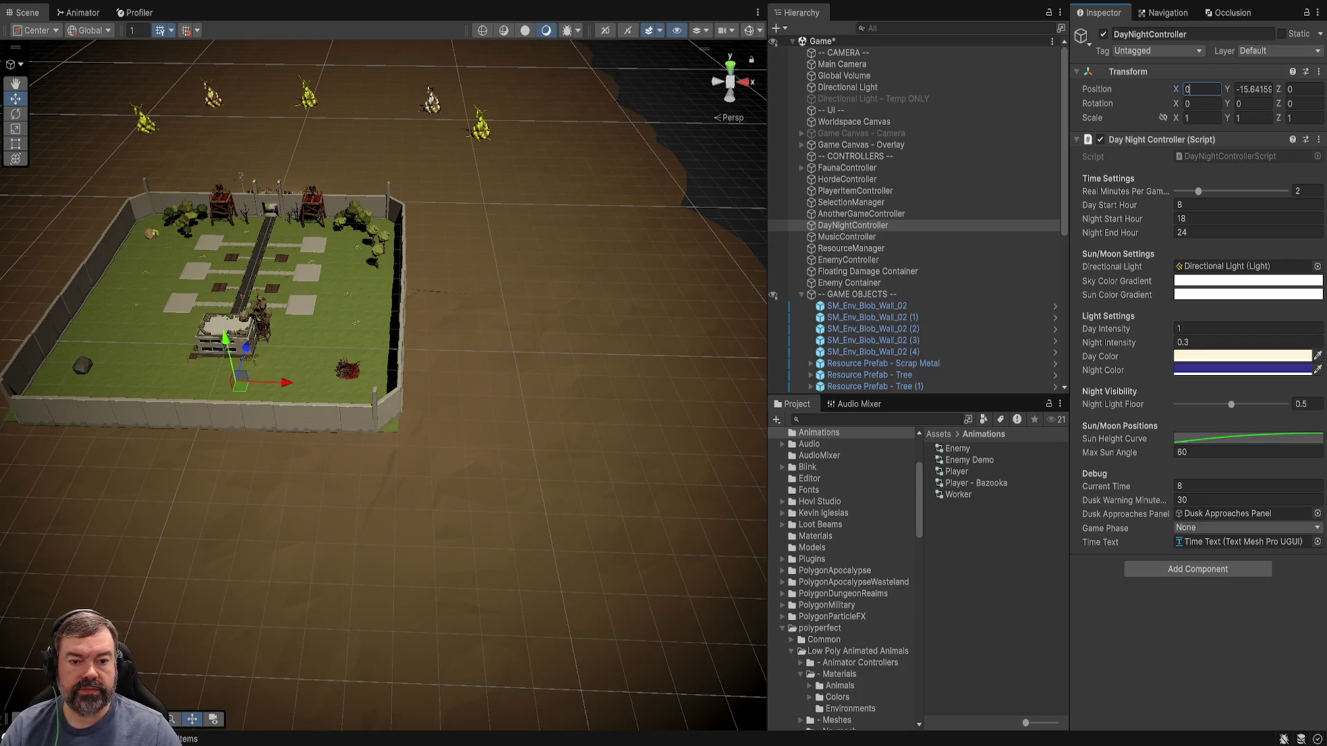
{"action": "type", "text": "0"}
{"action": "key", "text": "Return"}
Slide the controller up the road to Z 37.9 and frame it.
{"action": "left_click_drag", "start_coordinate": [415, 345], "coordinate": [497, 345]}
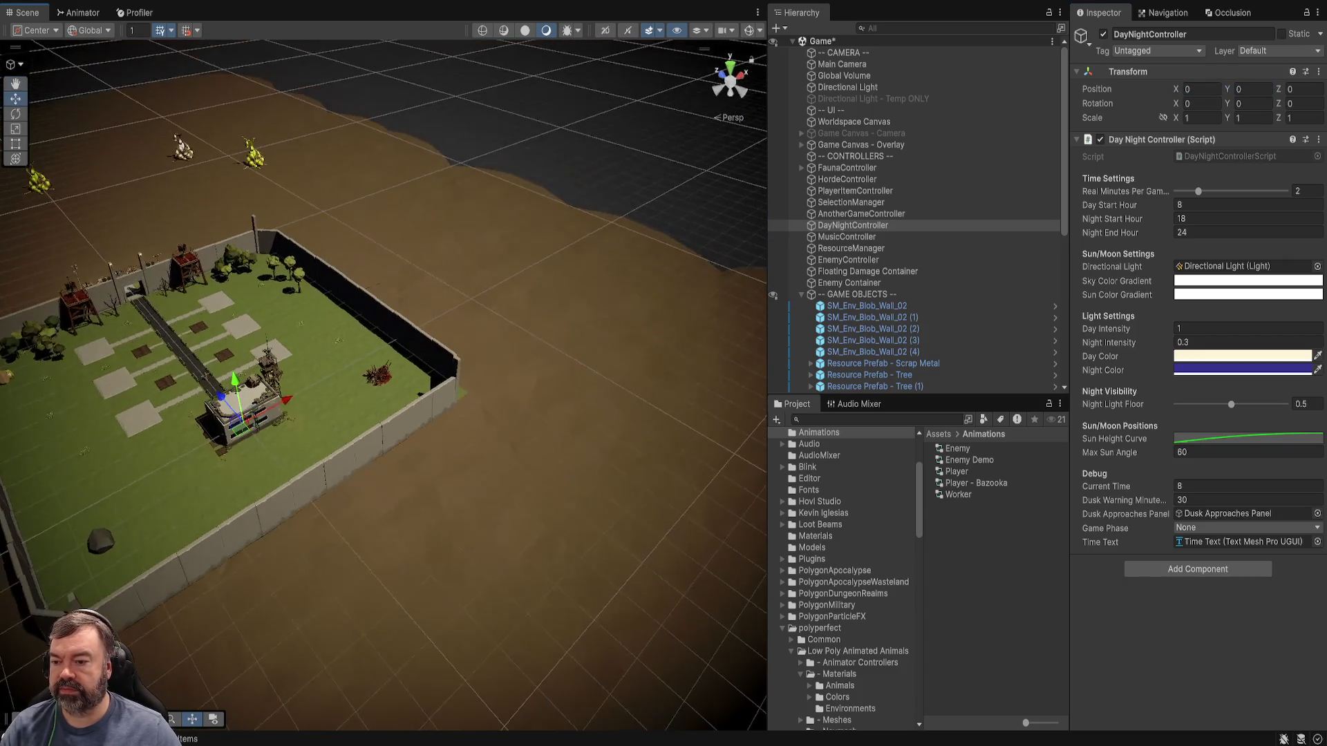
{"action": "mouse_move", "coordinate": [219, 396]}
{"action": "left_mouse_down"}
{"action": "mouse_move", "coordinate": [181, 333]}
{"action": "mouse_move", "coordinate": [175, 284]}
{"action": "left_mouse_up"}
{"action": "key", "text": "f"}
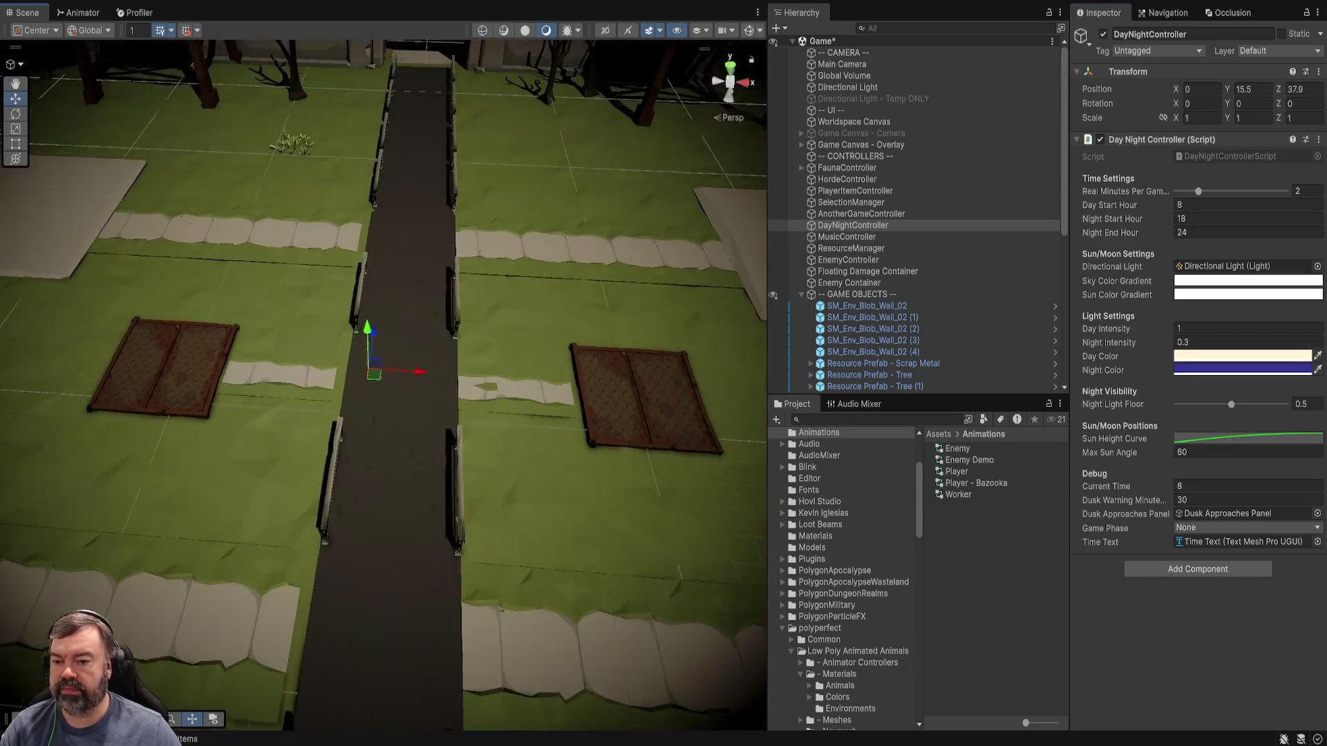
Set Night Light Floor to 1 and start the game.
{"action": "scroll", "coordinate": [383, 386], "scroll_direction": "down", "scroll_amount": 5}
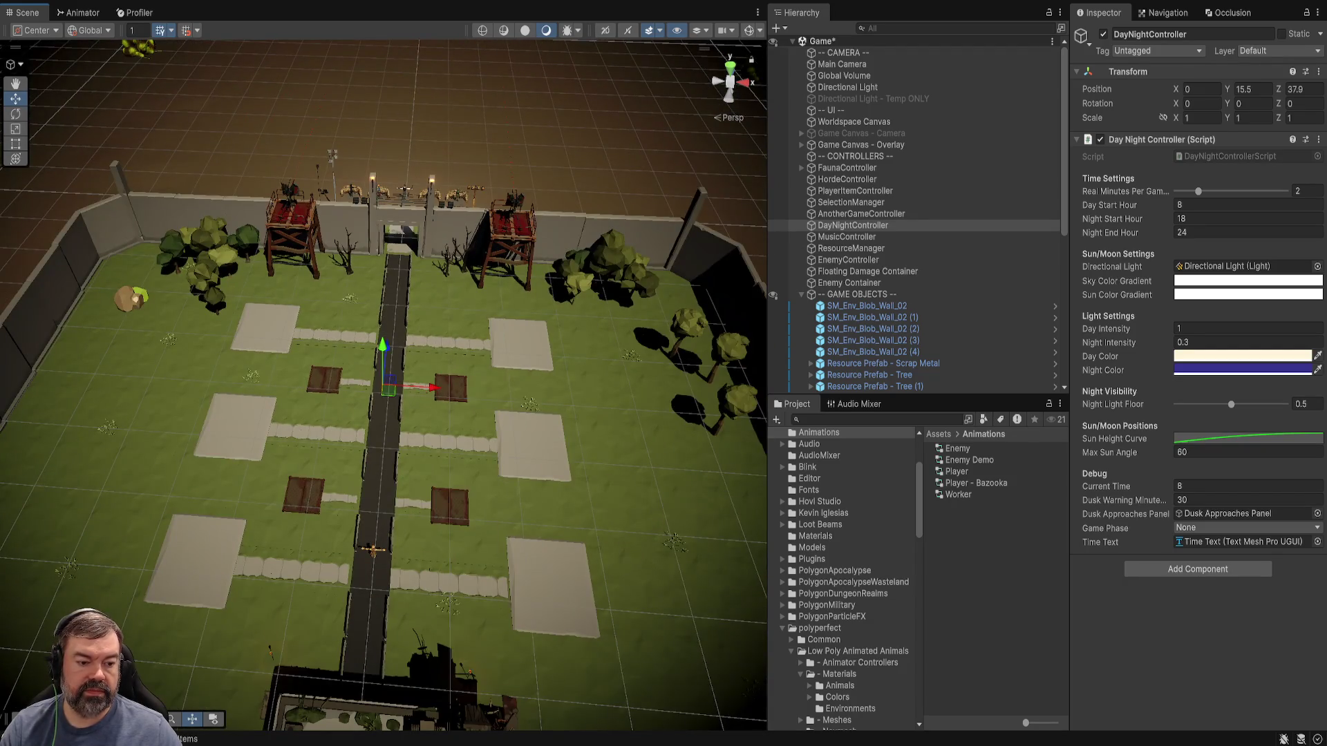
{"action": "left_click", "coordinate": [1303, 403]}
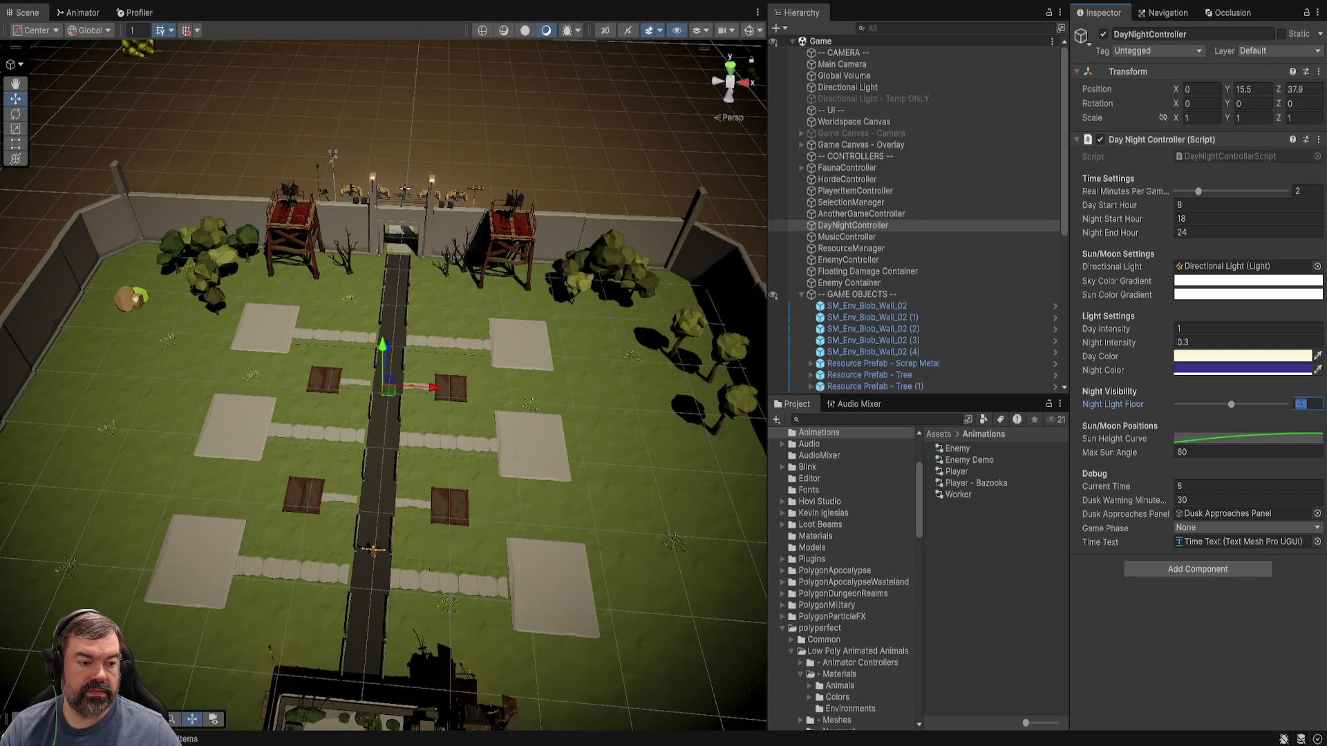
{"action": "type", "text": "1"}
{"action": "key", "text": "ctrl+p"}
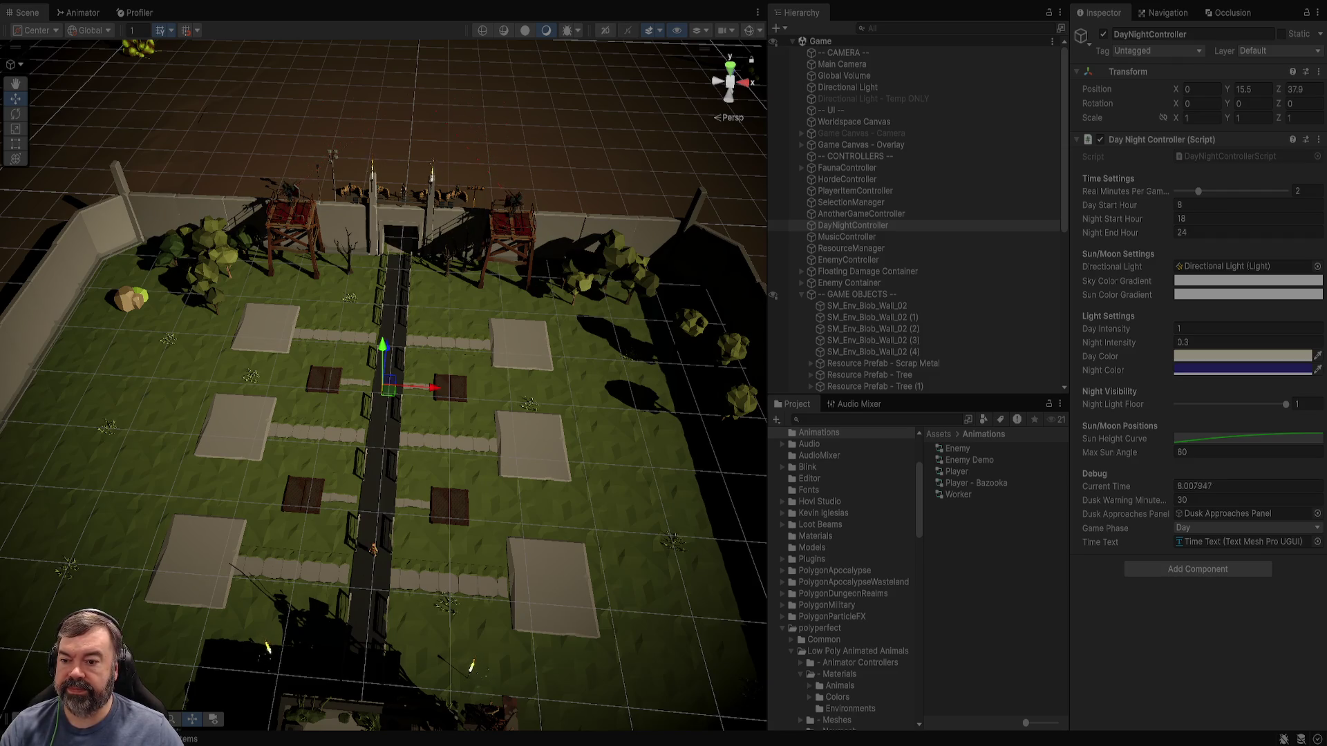
Set Real Minutes Per Game Hour to 0.01, then 1, and nudge the slider until Night.
{"action": "scroll", "coordinate": [384, 386], "scroll_direction": "up", "scroll_amount": 3}
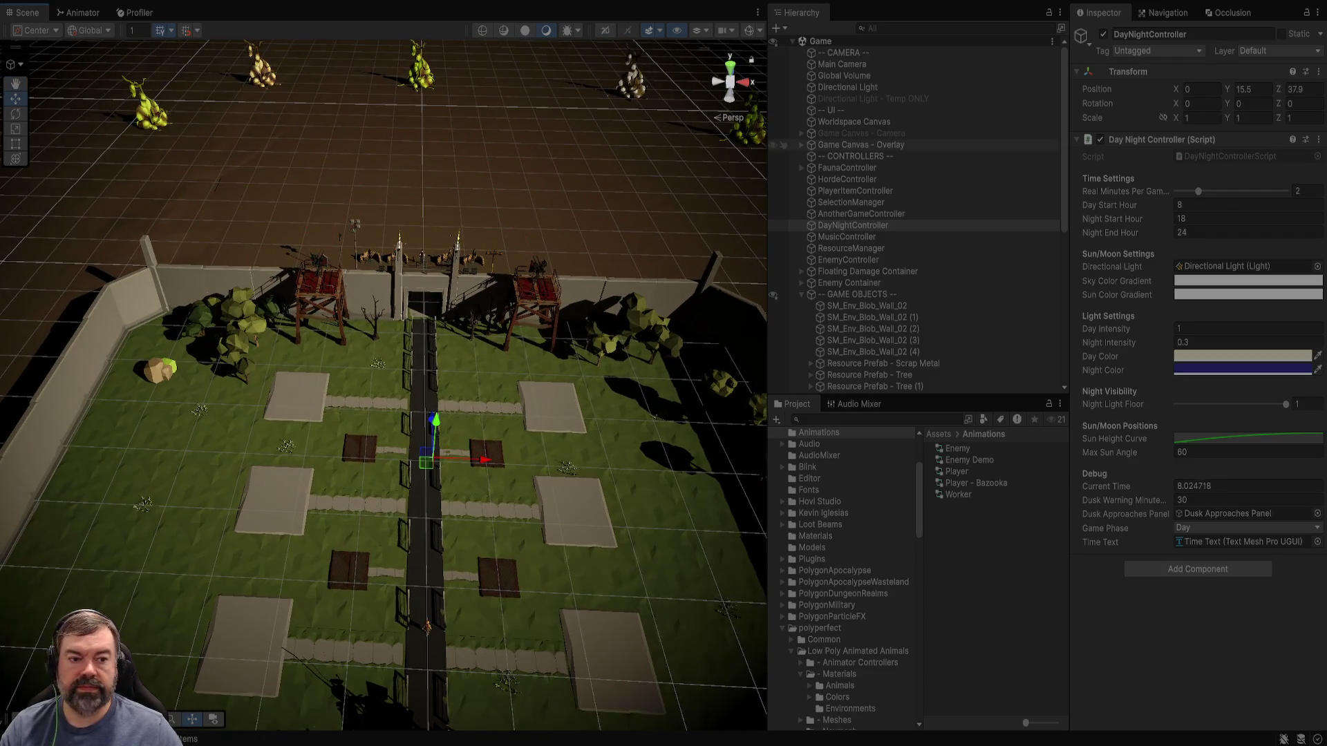
{"action": "left_click", "coordinate": [1306, 190]}
{"action": "type", "text": "0.0"}
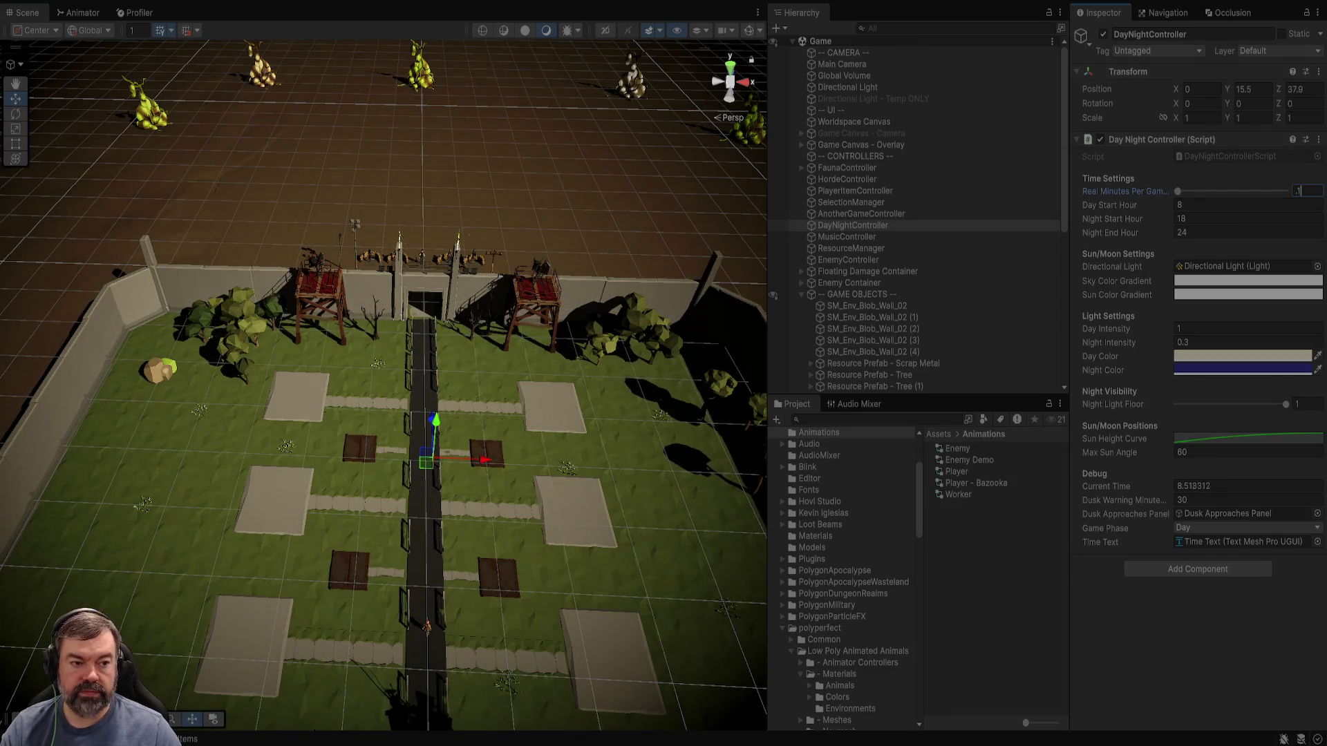
{"action": "type", "text": "1"}
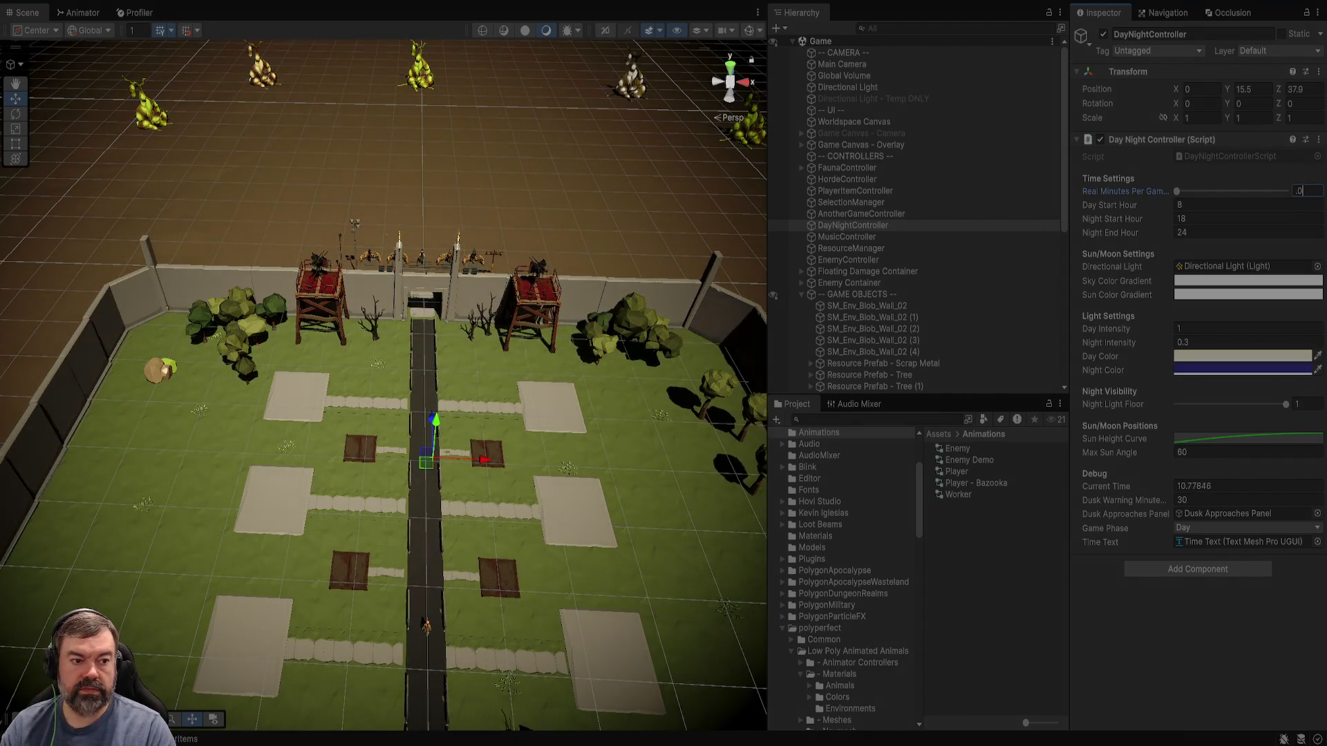
{"action": "key", "text": "Return"}
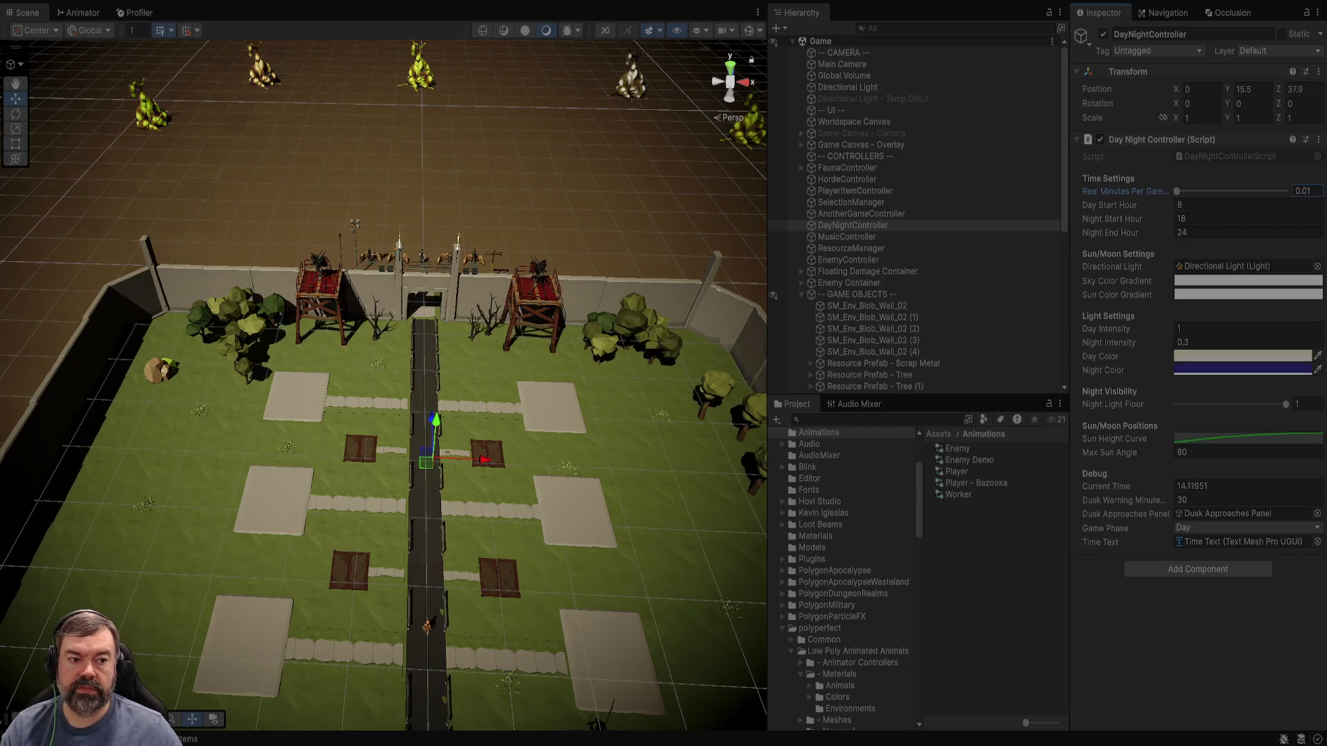
{"action": "type", "text": "1"}
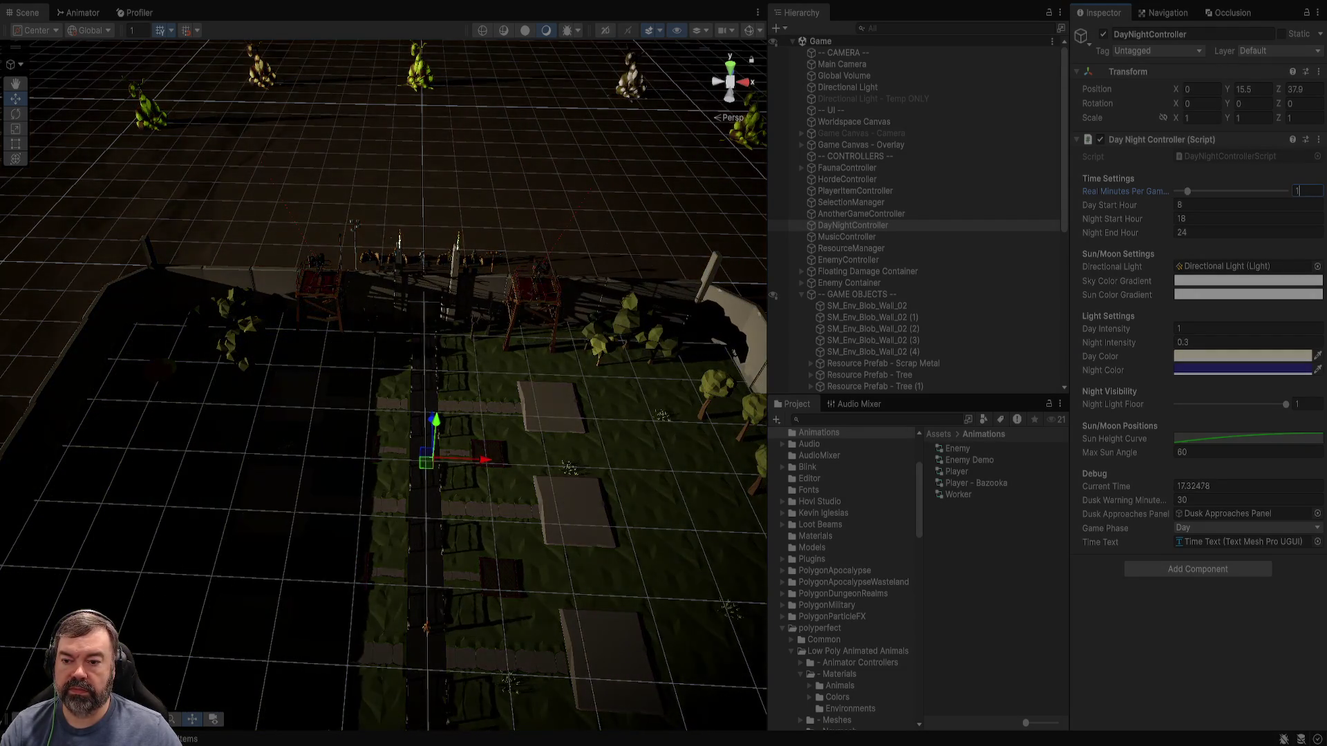
{"action": "key", "text": "Return"}
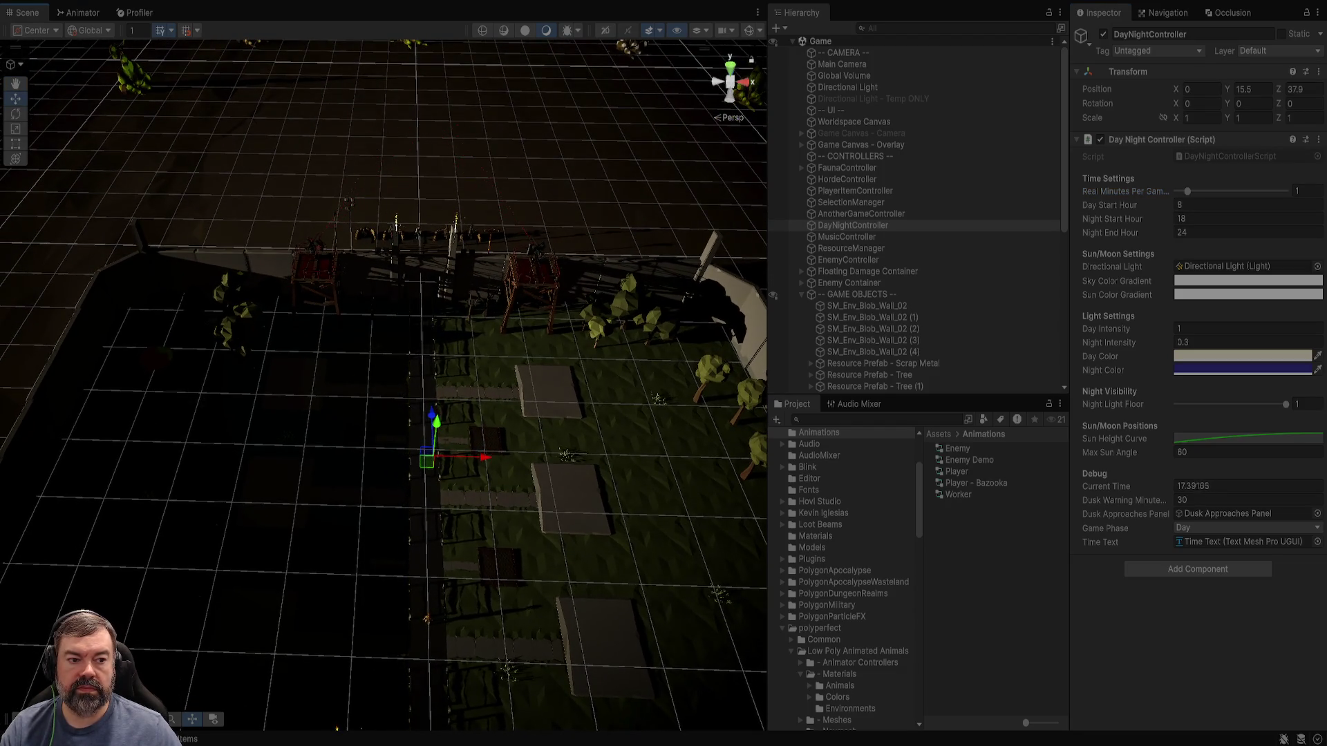
{"action": "left_click_drag", "start_coordinate": [1187, 191], "coordinate": [1180, 191]}
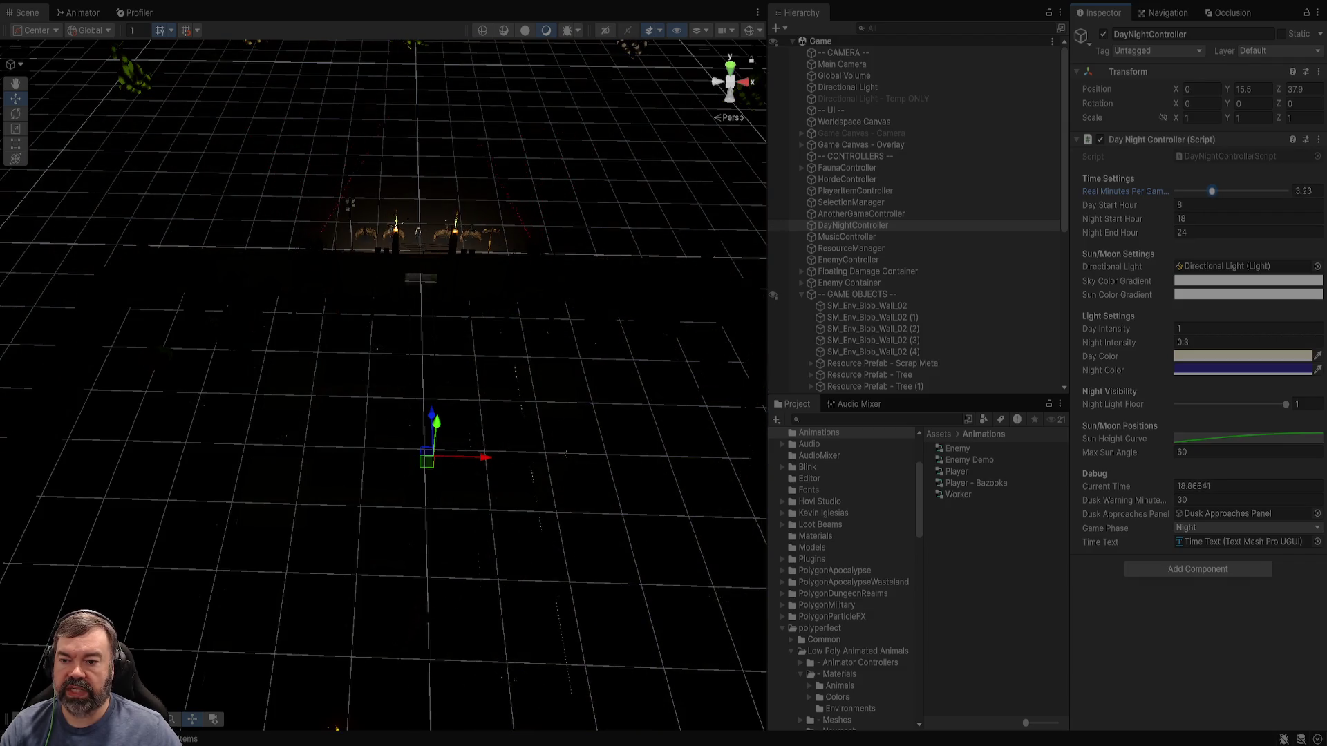
Select the FX_Fire_02 torch fire on the wall and frame it.
{"action": "left_click", "coordinate": [398, 224]}
{"action": "key", "text": "f"}
{"action": "mouse_move", "coordinate": [414, 345]}
{"action": "left_mouse_down"}
{"action": "mouse_move", "coordinate": [359, 359]}
{"action": "mouse_move", "coordinate": [322, 293]}
{"action": "mouse_move", "coordinate": [604, 186]}
{"action": "mouse_move", "coordinate": [332, 237]}
{"action": "mouse_move", "coordinate": [311, 435]}
{"action": "left_mouse_up"}
Play-test maximized: select five units, order them to two spots, zoom, then stop.
{"action": "key", "text": "ctrl+p"}
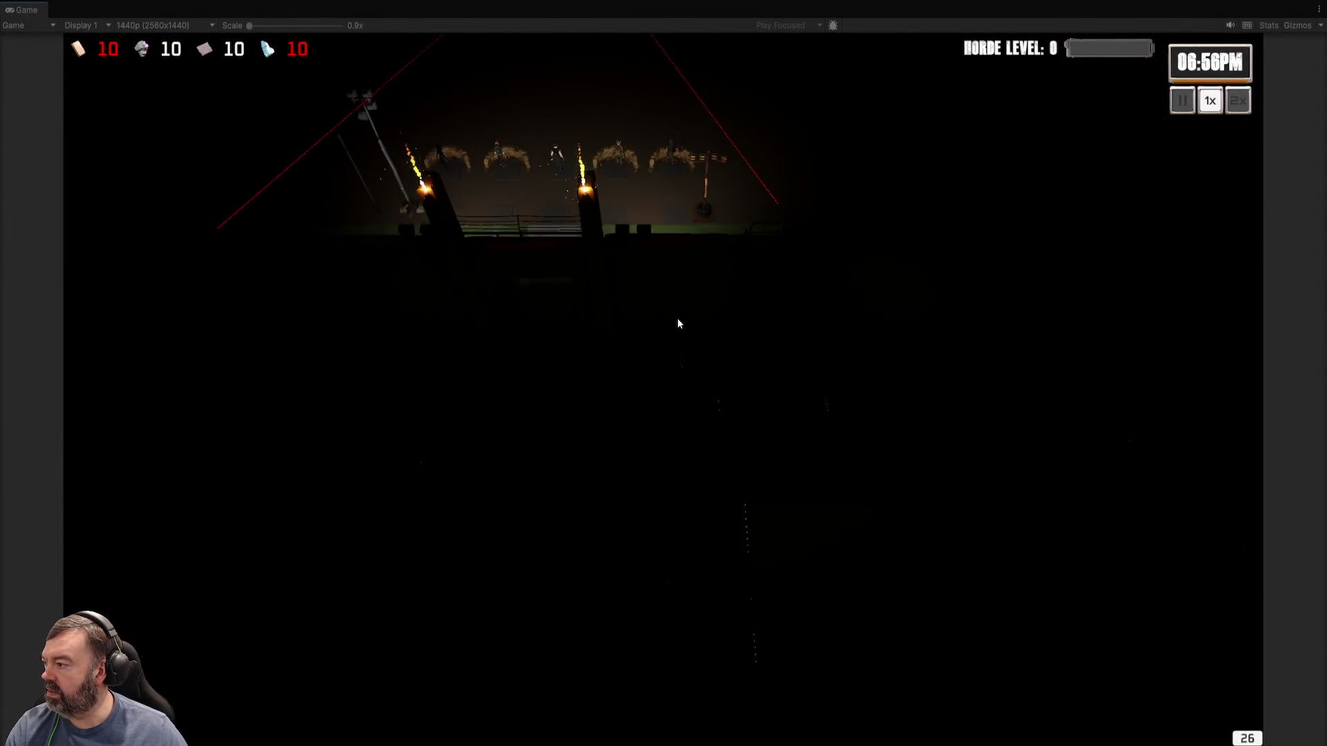
{"action": "left_click_drag", "start_coordinate": [450, 220], "coordinate": [841, 413]}
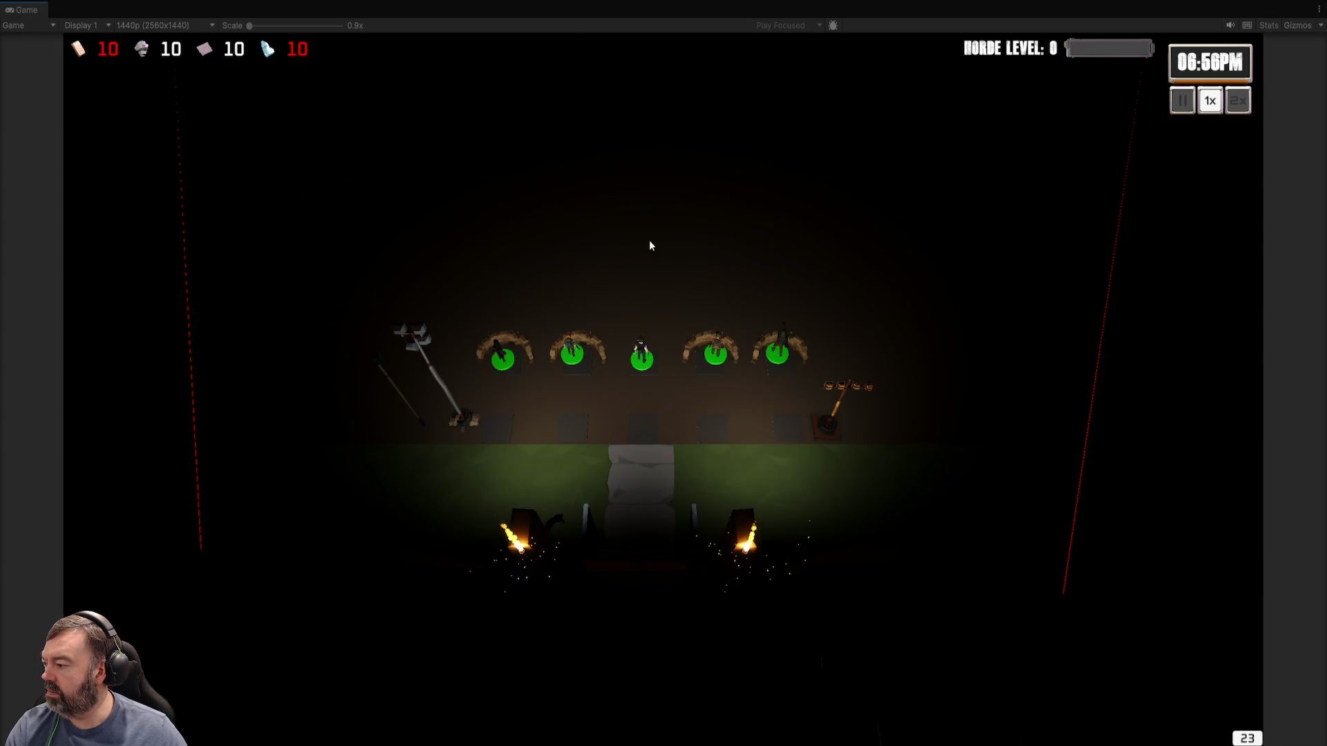
{"action": "right_click", "coordinate": [638, 209]}
{"action": "right_click", "coordinate": [641, 364]}
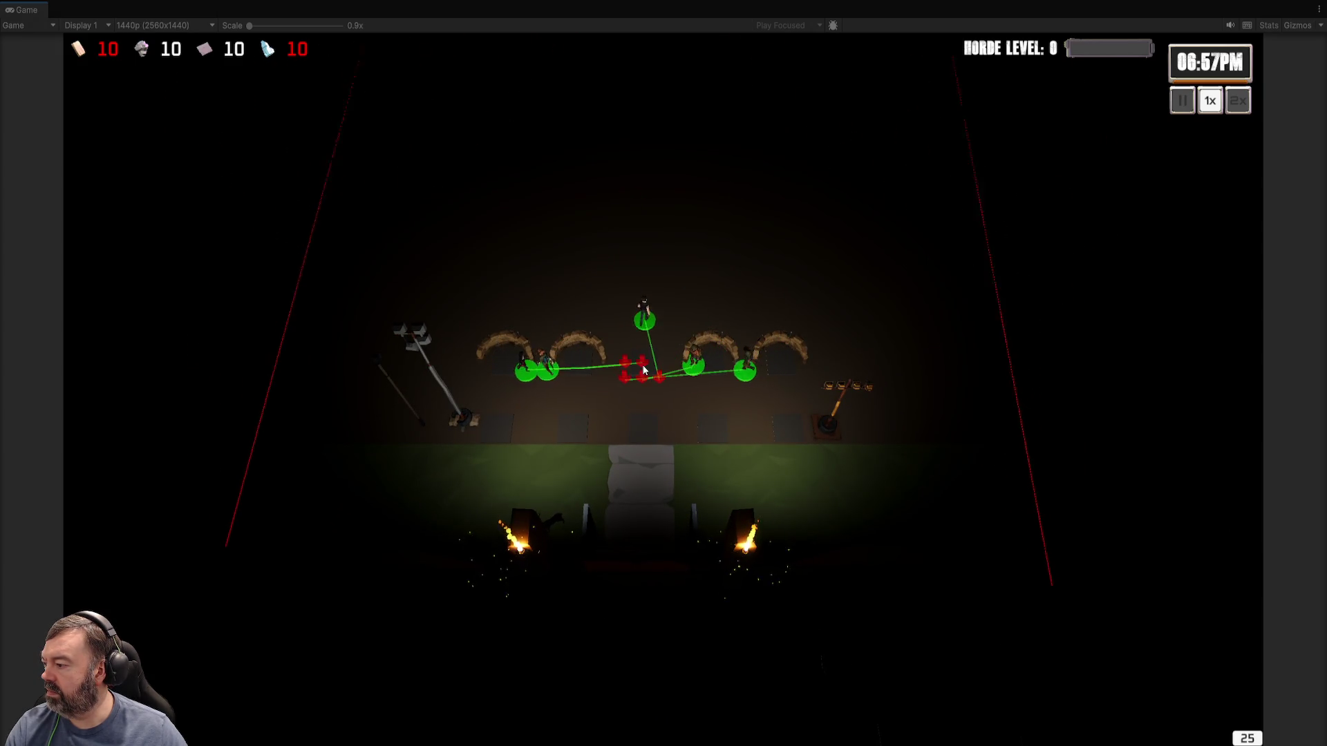
{"action": "scroll", "coordinate": [657, 389], "scroll_direction": "down", "scroll_amount": 5}
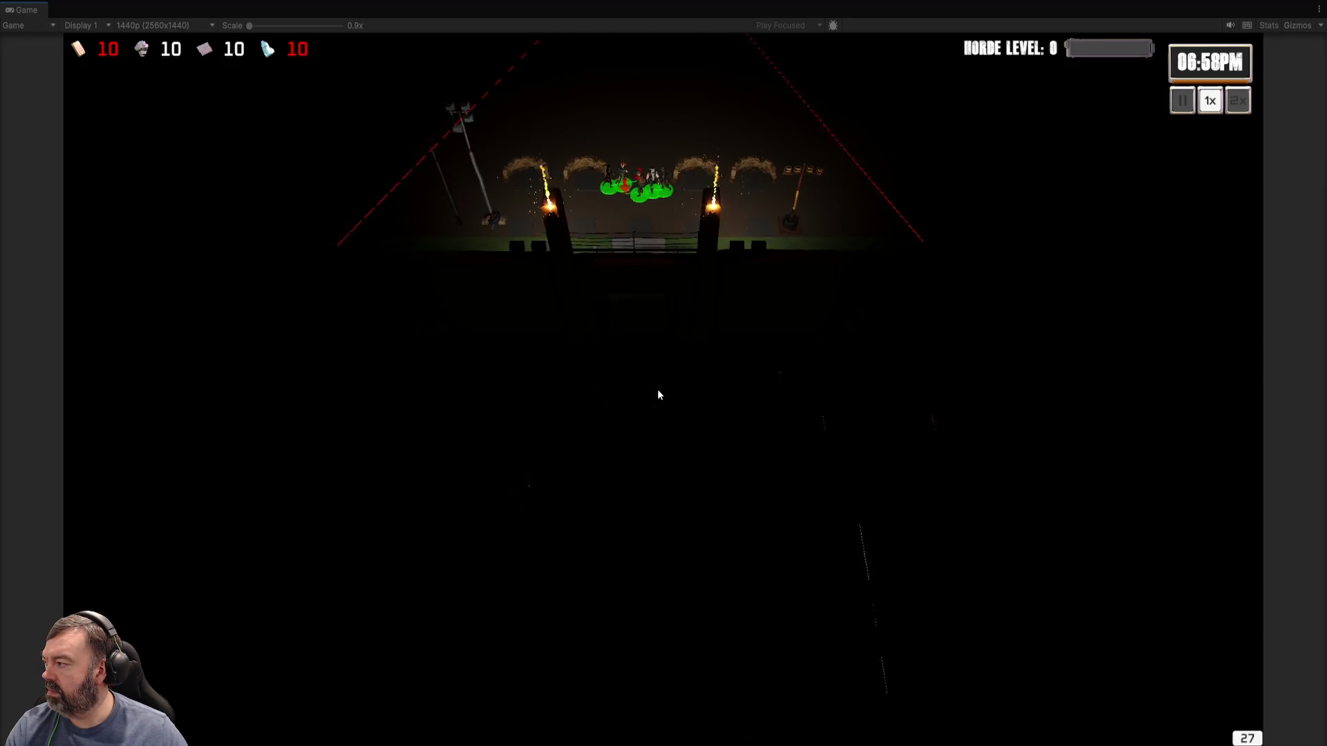
{"action": "scroll", "coordinate": [657, 396], "scroll_direction": "up", "scroll_amount": 5}
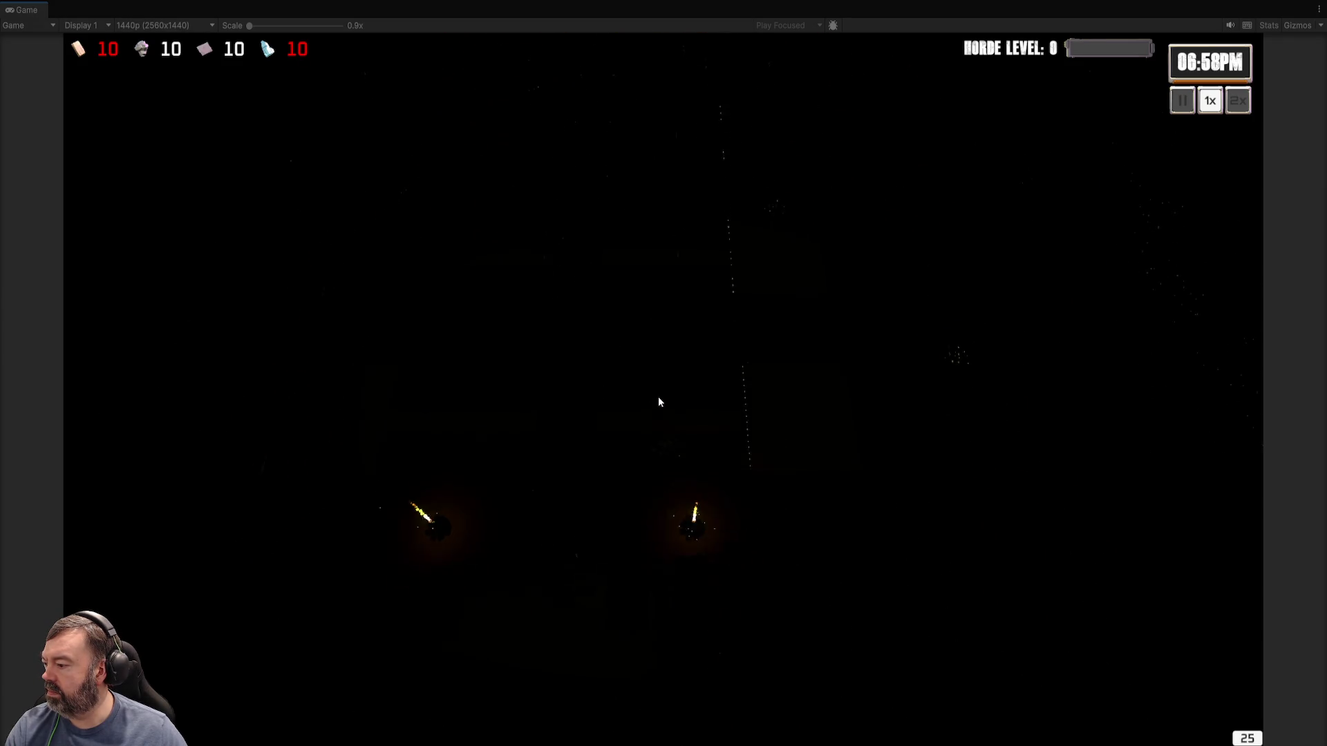
{"action": "key", "text": "ctrl+p"}
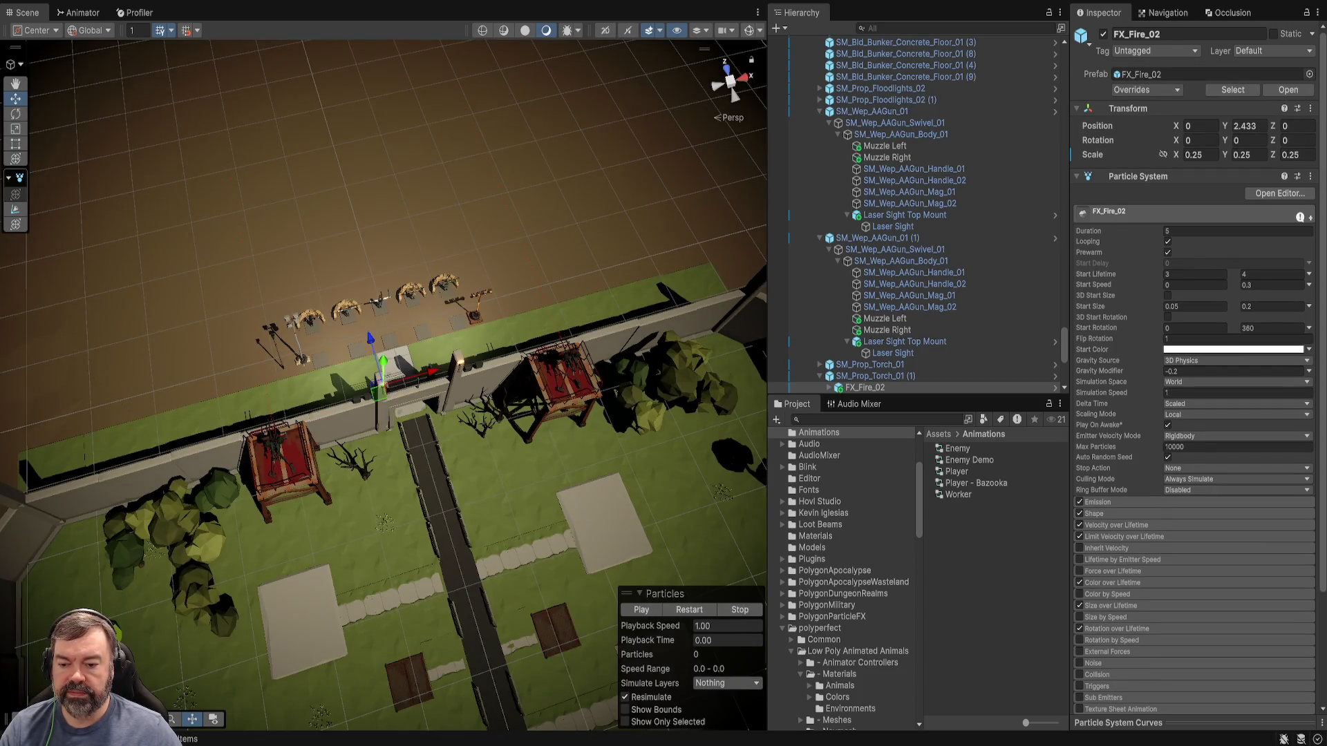
Select Directional Light, then Global Volume to show its Bloom, Vignette and ACES tonemapping.
{"action": "left_click_drag", "start_coordinate": [384, 383], "coordinate": [401, 415]}
{"action": "scroll", "coordinate": [920, 214], "scroll_direction": "up", "scroll_amount": 10}
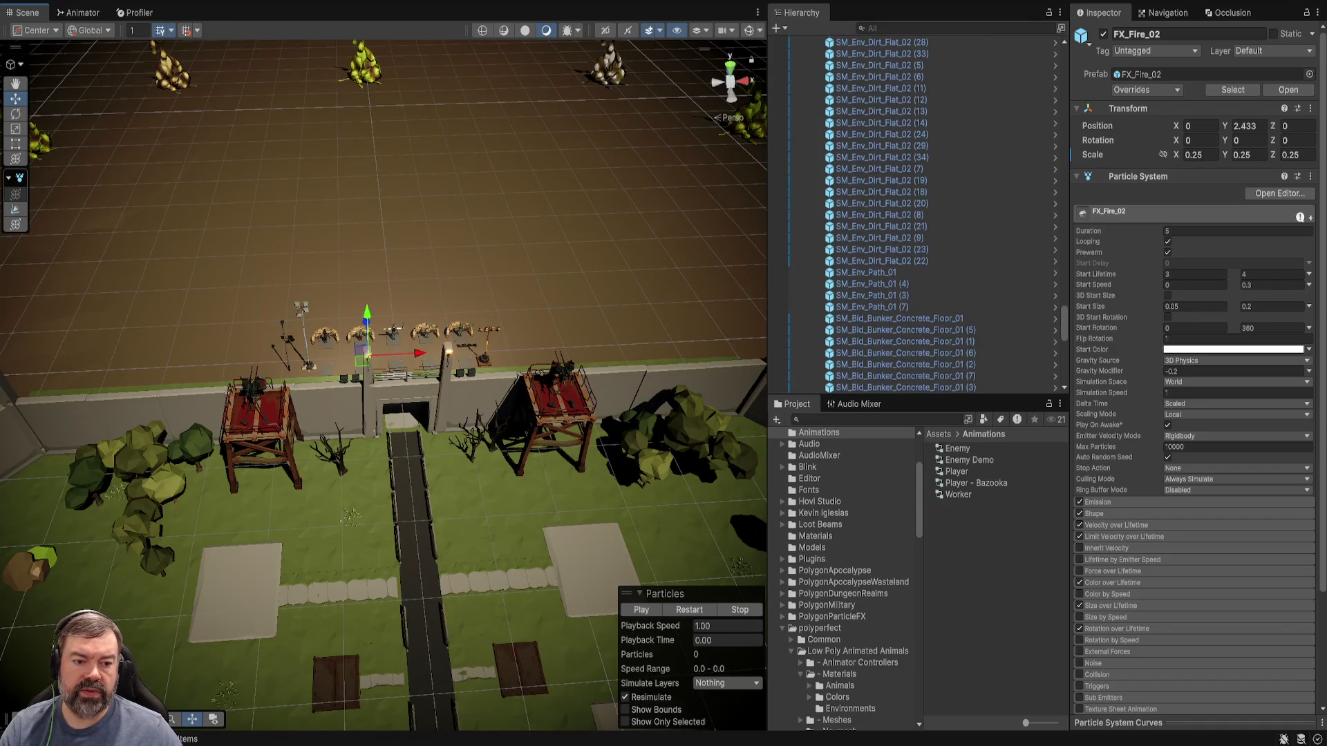
{"action": "scroll", "coordinate": [920, 215], "scroll_direction": "up", "scroll_amount": 10}
{"action": "left_click", "coordinate": [847, 87]}
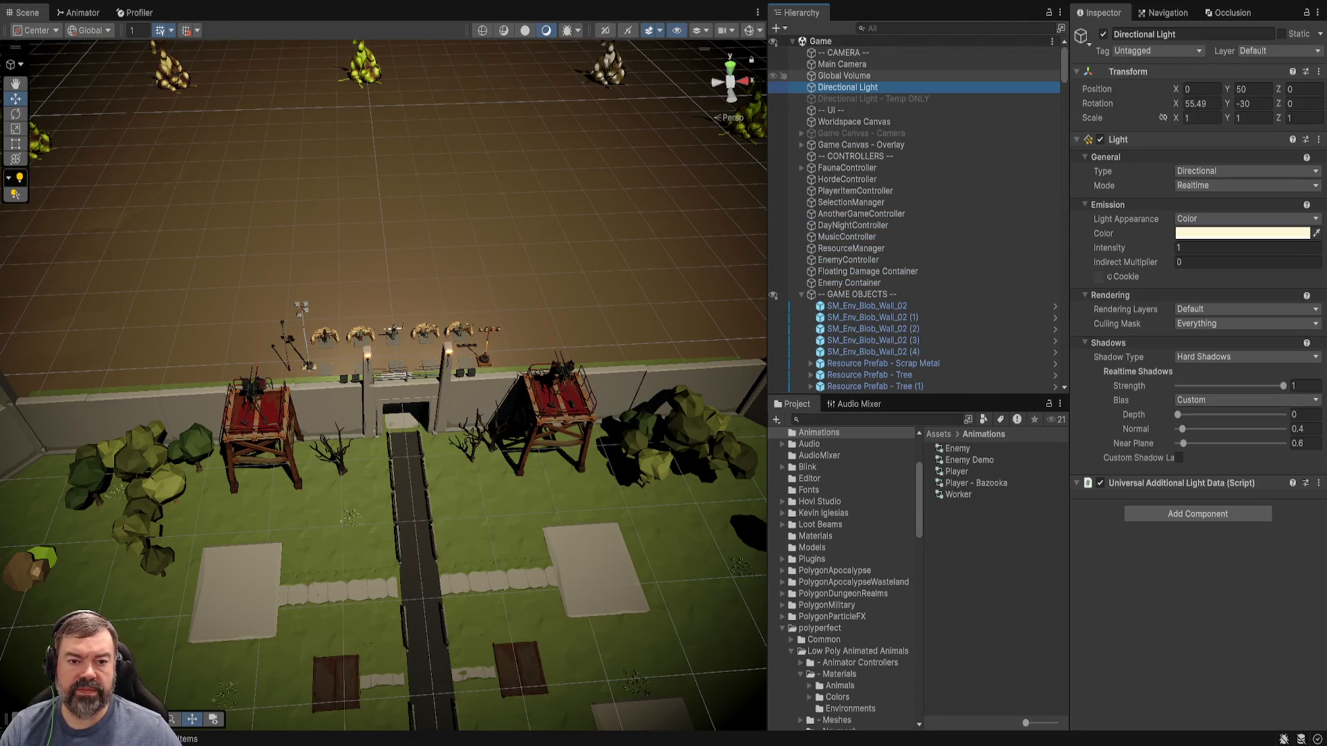
{"action": "left_click", "coordinate": [844, 76]}
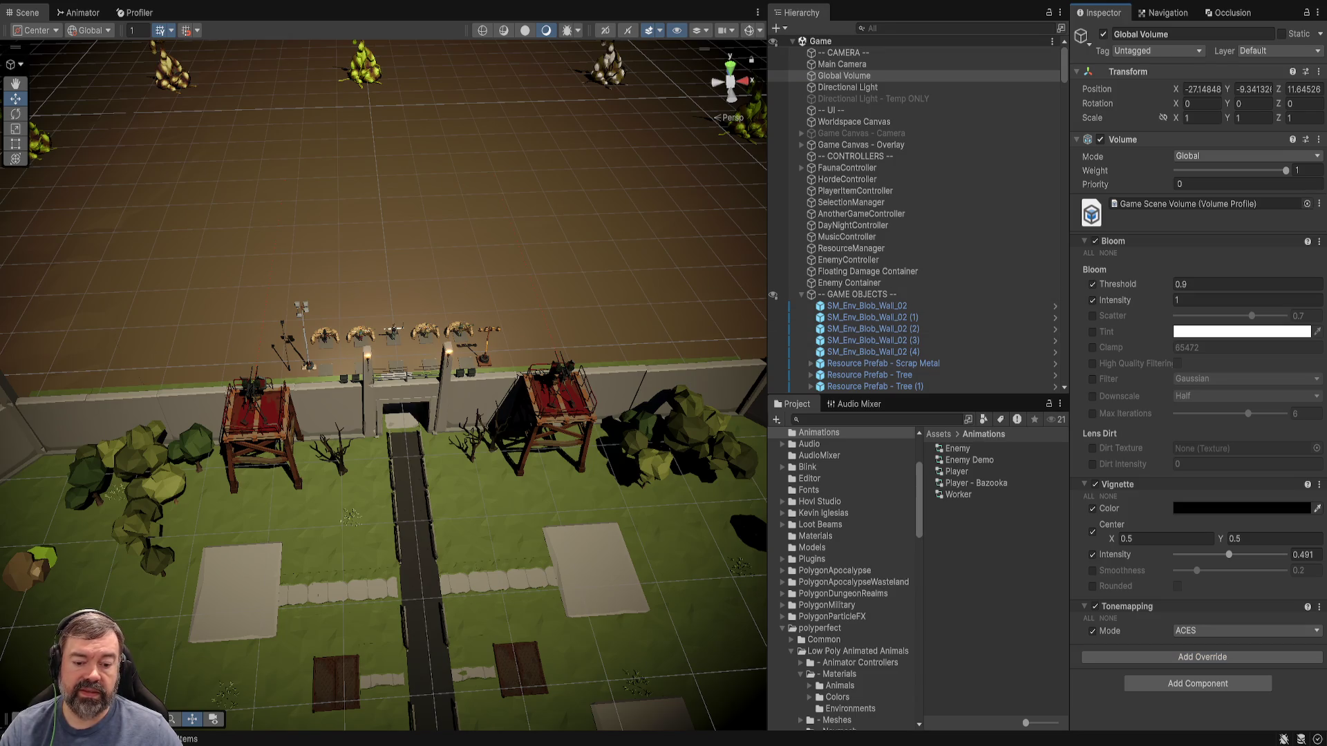
Open PC_Renderer_New in Assets/Settings and set the SSAO Radius to 0.5.
{"action": "scroll", "coordinate": [843, 580], "scroll_direction": "down", "scroll_amount": 15}
{"action": "left_click", "coordinate": [813, 602]}
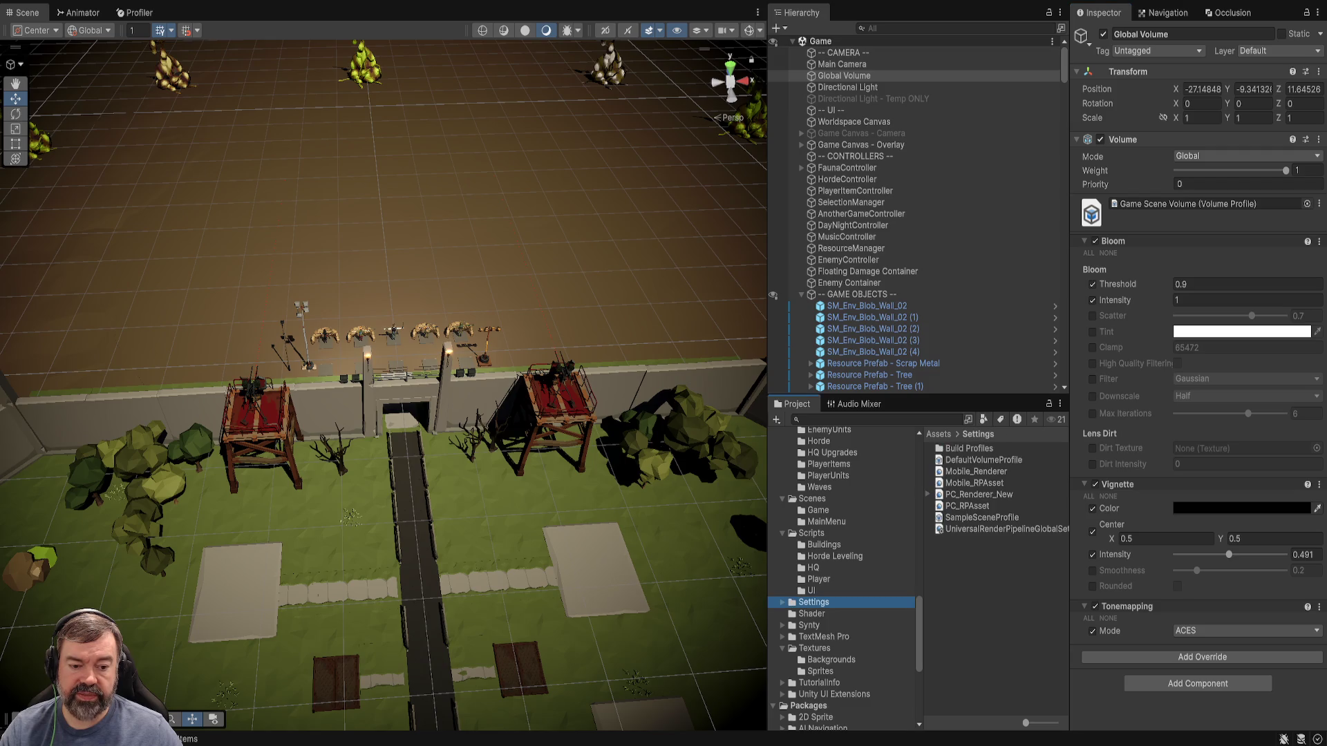
{"action": "left_click", "coordinate": [978, 494]}
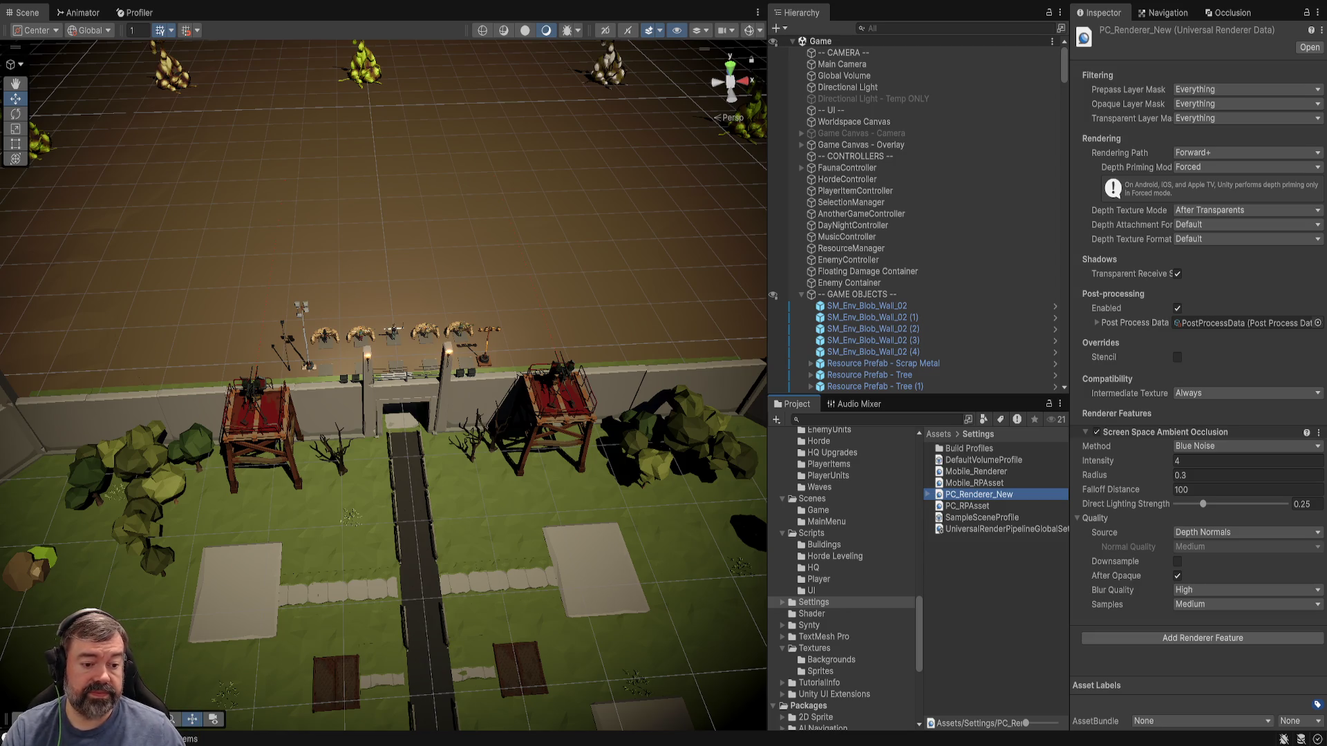
{"action": "left_click", "coordinate": [1247, 475]}
{"action": "type", "text": ".4"}
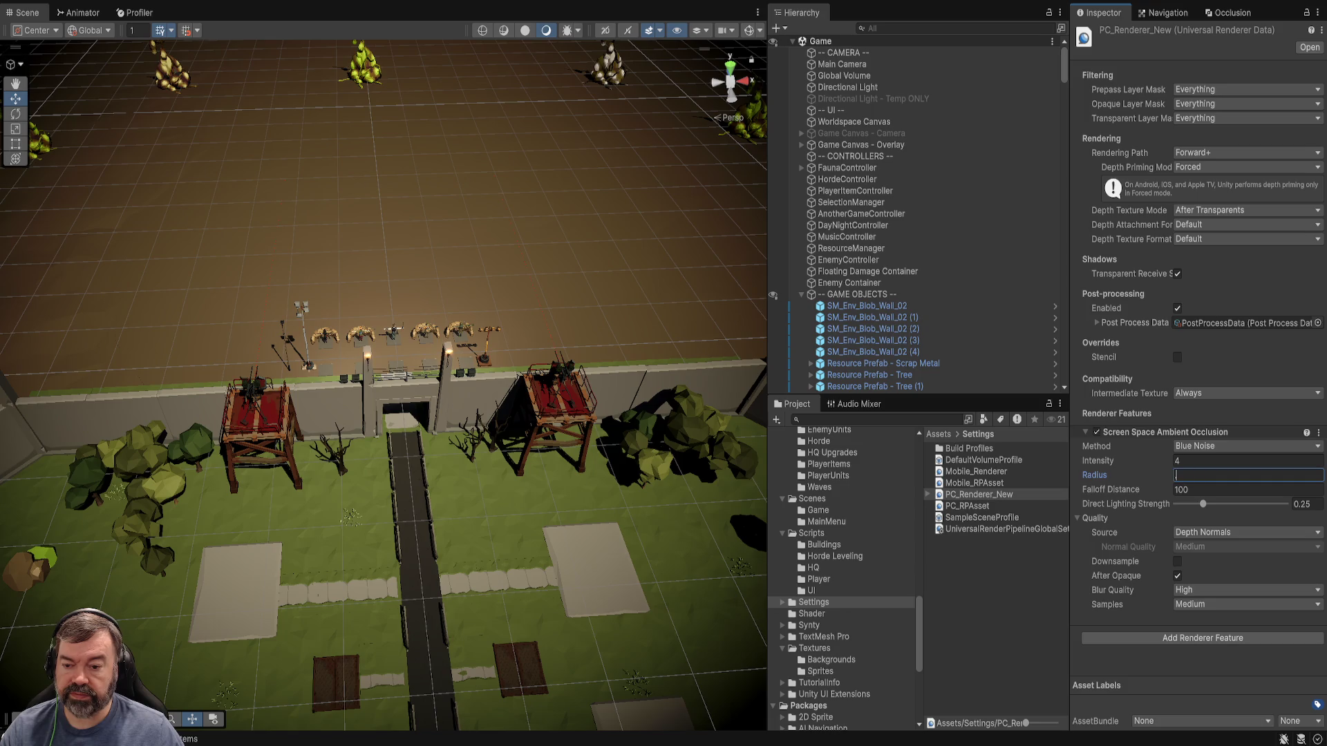
{"action": "key", "text": "BackSpace"}
{"action": "type", "text": "5"}
{"action": "key", "text": "Return"}
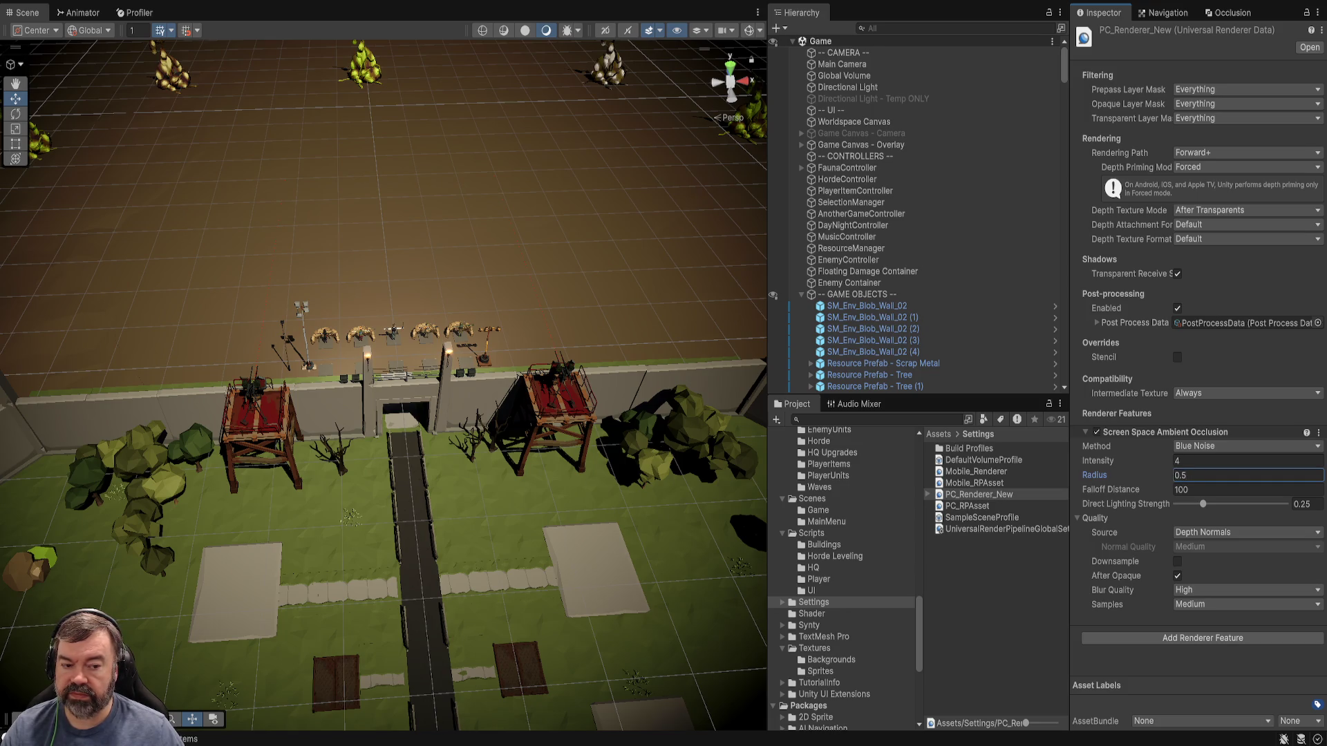
Toggle Screen Space Ambient Occlusion off and back on to compare the lighting.
{"action": "left_click", "coordinate": [1086, 432]}
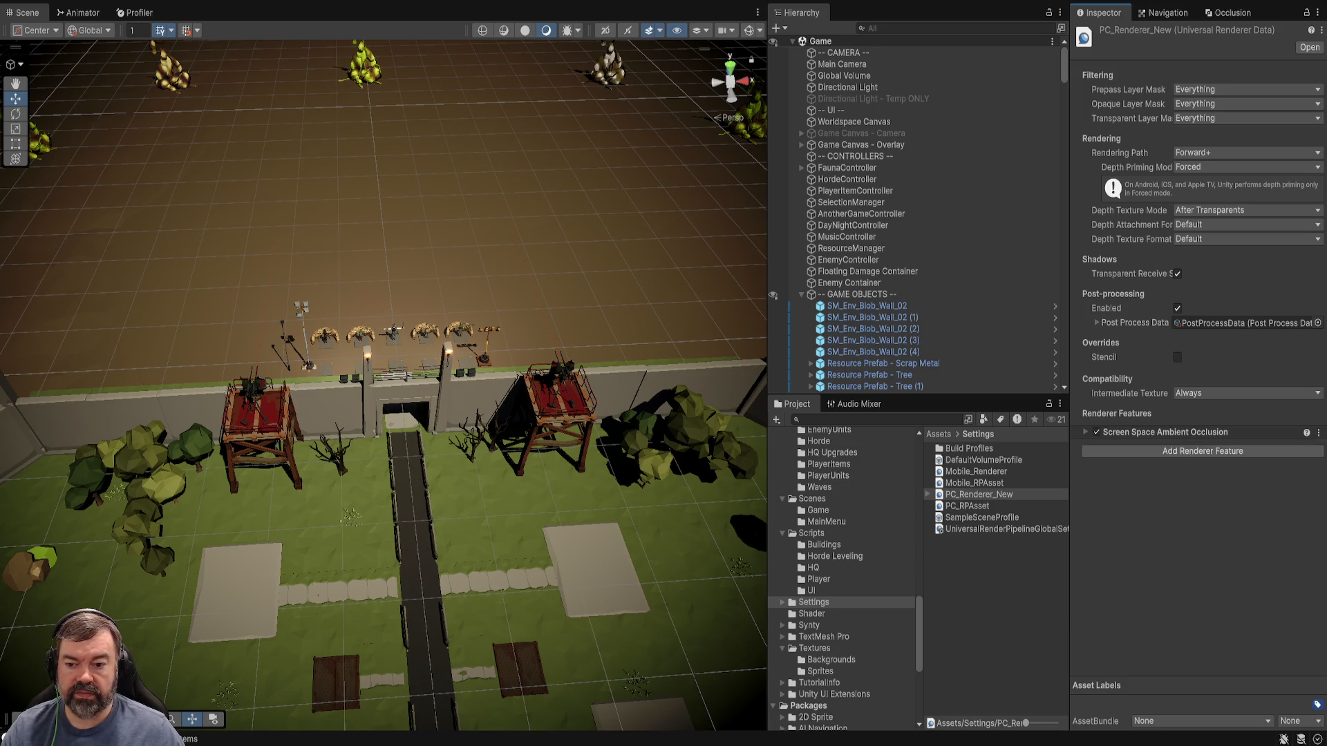
{"action": "left_click", "coordinate": [1097, 432]}
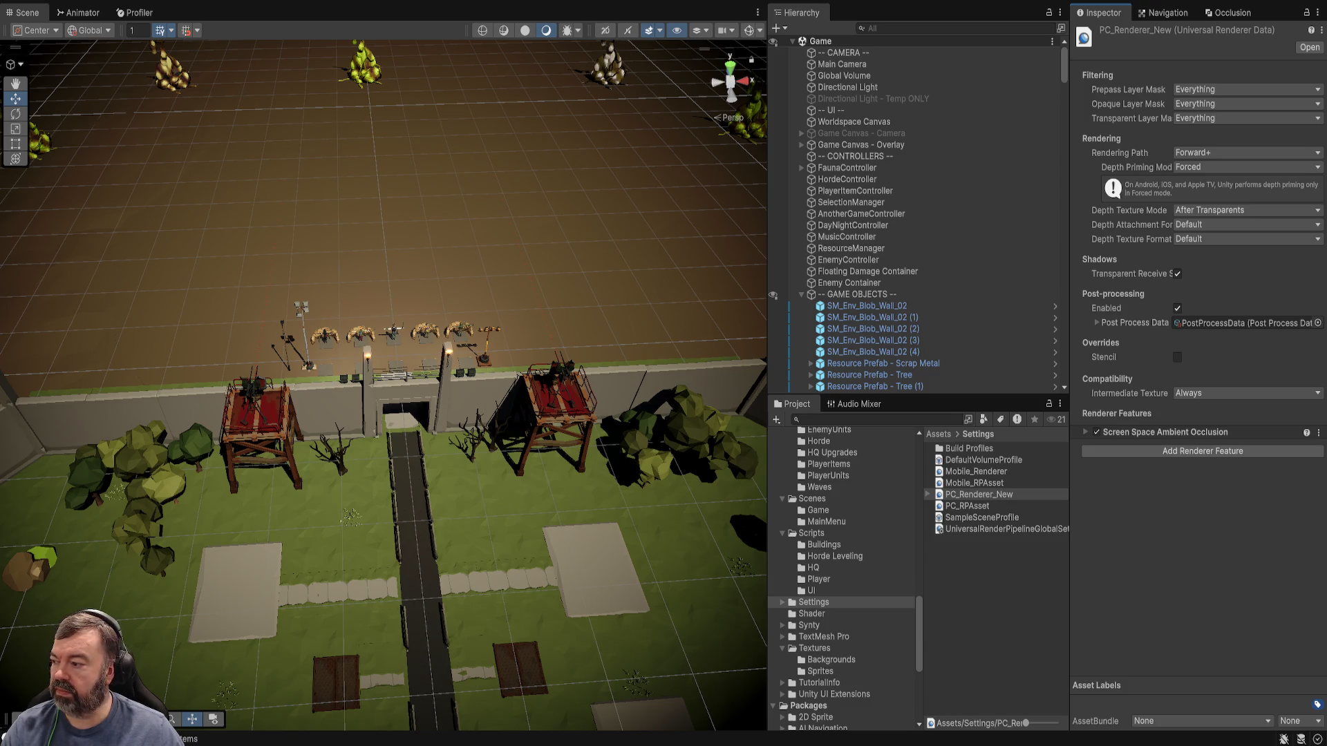
{"action": "left_click", "coordinate": [1096, 432]}
{"action": "left_click", "coordinate": [1097, 432]}
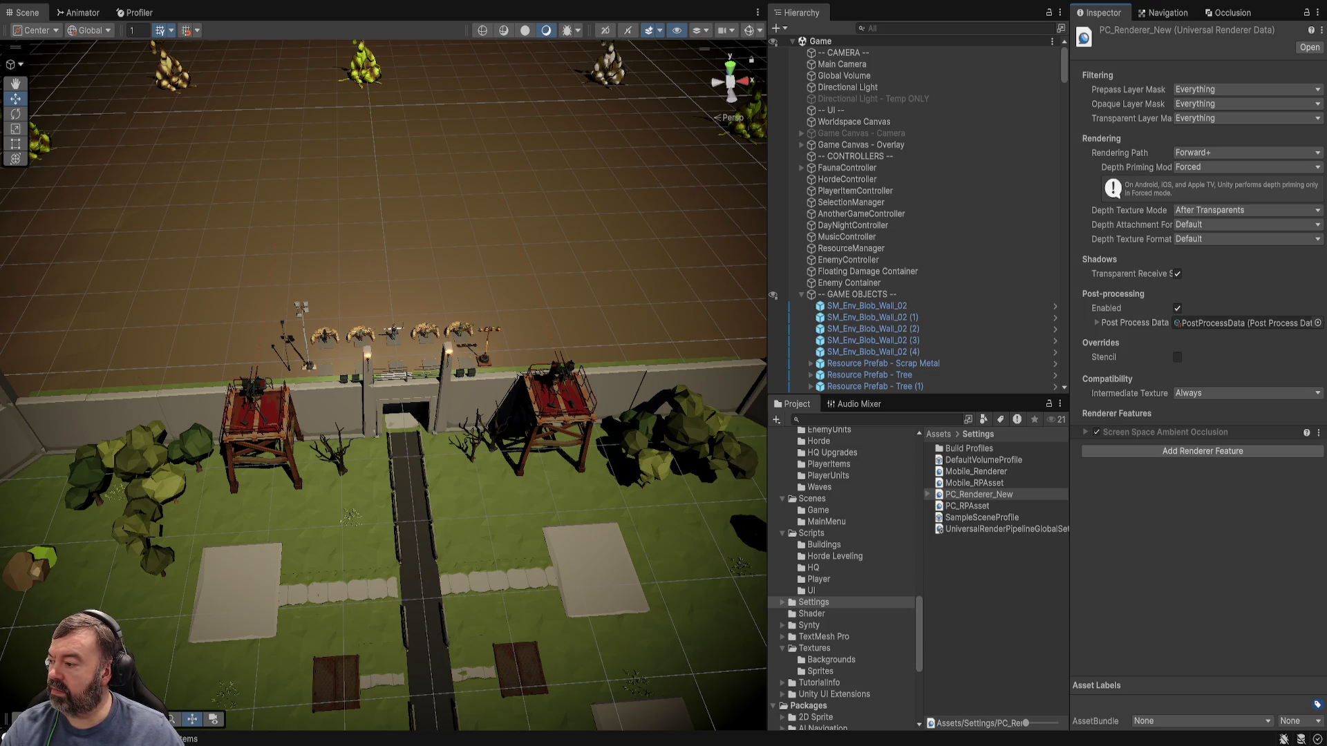
{"action": "left_click", "coordinate": [1086, 432]}
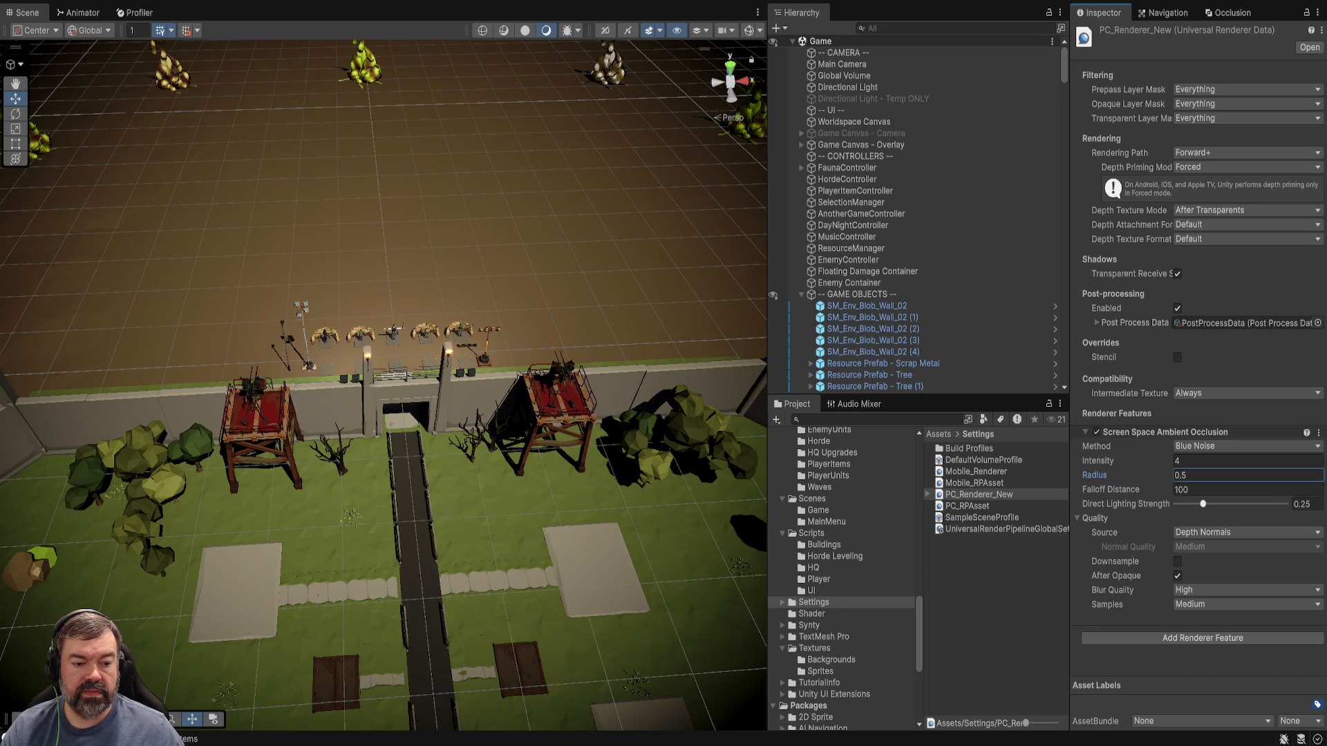
Try Direct Lighting Strength about 0.62 and Intensity 5, undoing both changes.
{"action": "left_click_drag", "start_coordinate": [1204, 504], "coordinate": [1244, 504]}
{"action": "key", "text": "ctrl+z"}
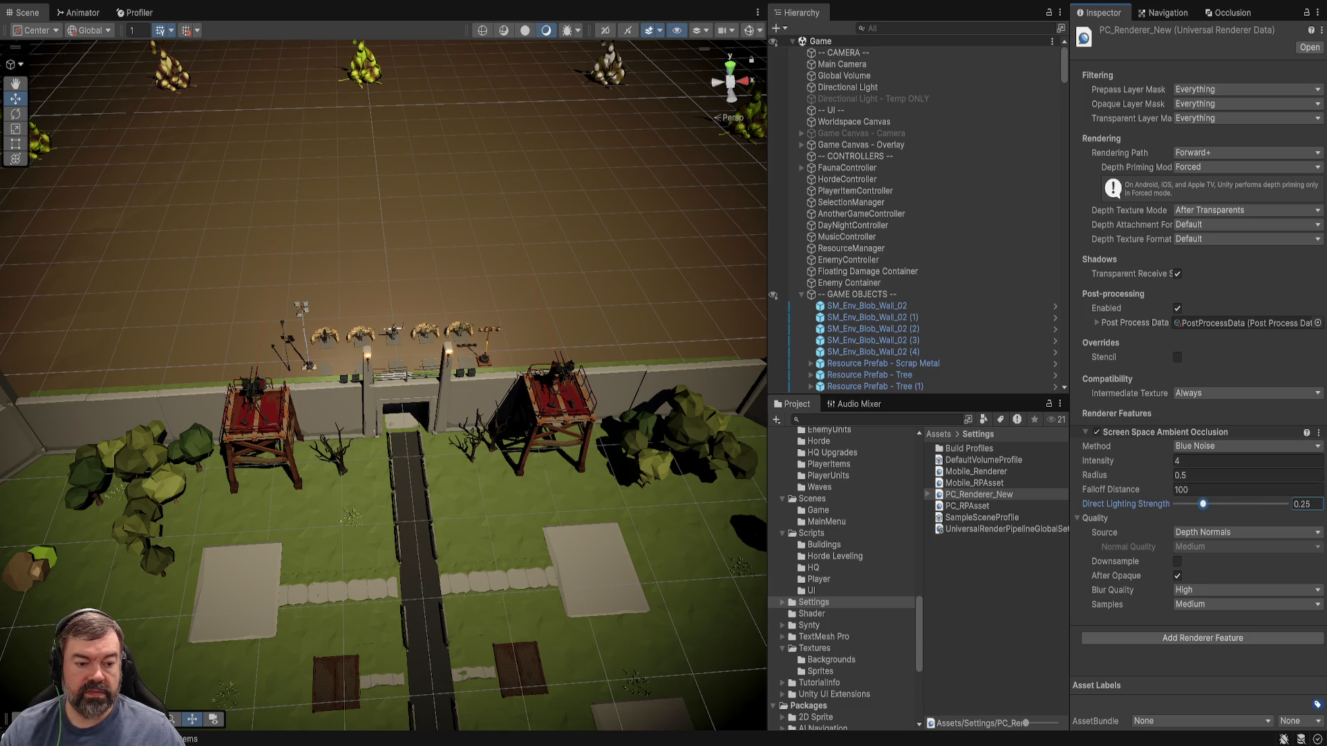
{"action": "left_click", "coordinate": [1217, 461]}
{"action": "type", "text": "5"}
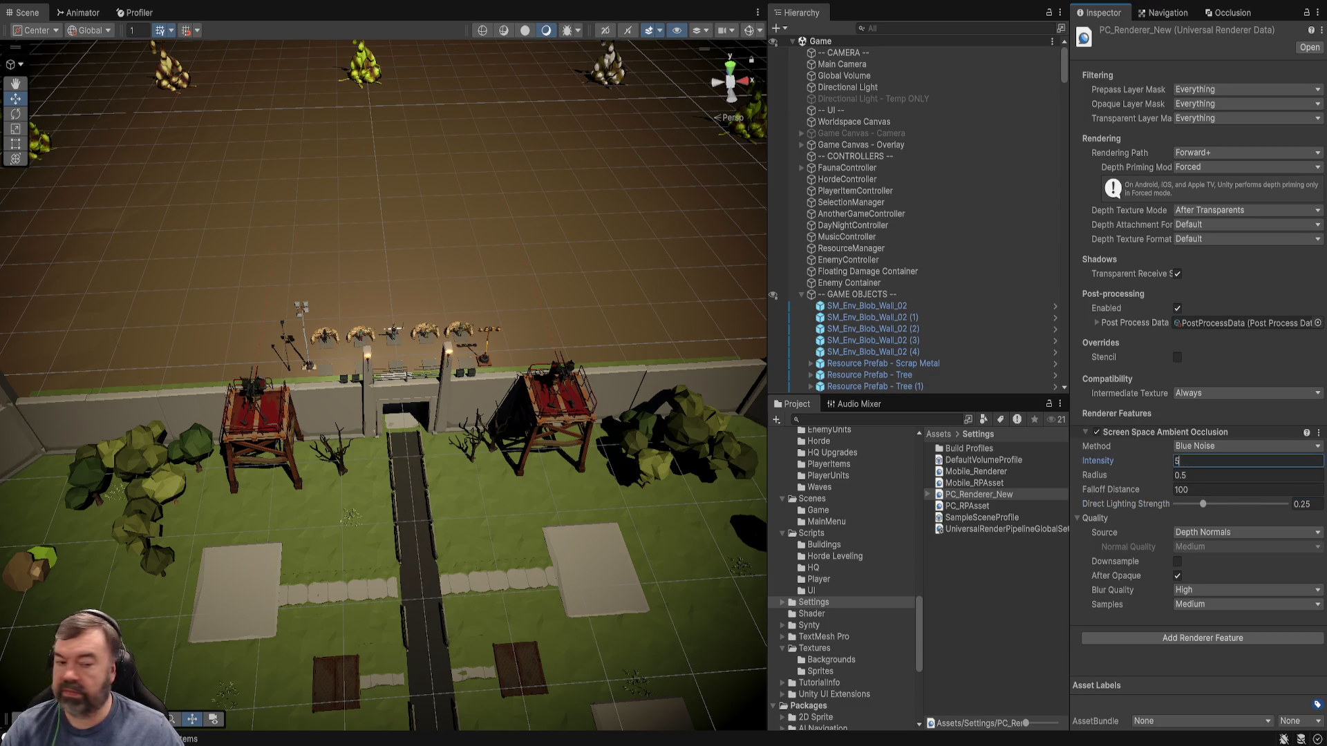
{"action": "key", "text": "Tab"}
{"action": "key", "text": "ctrl+z"}
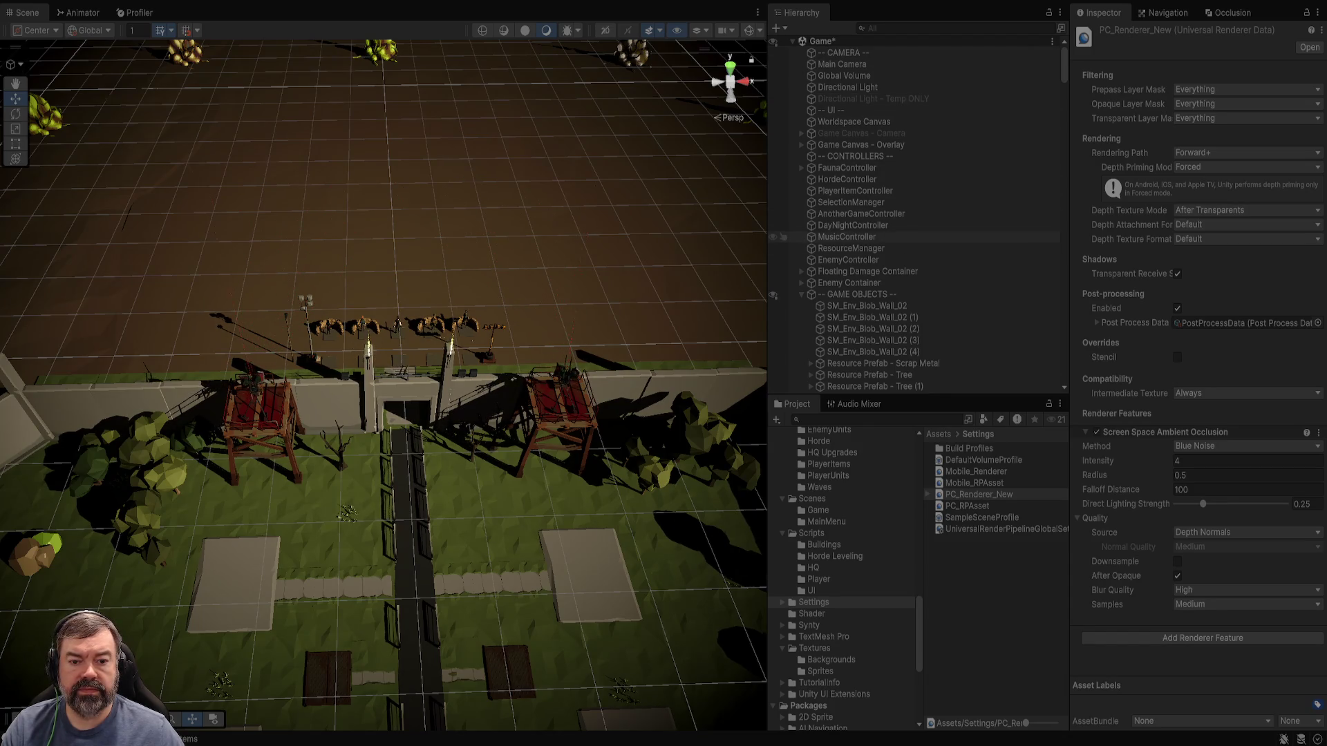
Select DayNightController and drag Real Minutes Per Game down to 0.01, then up to 0.96.
{"action": "left_click", "coordinate": [853, 225]}
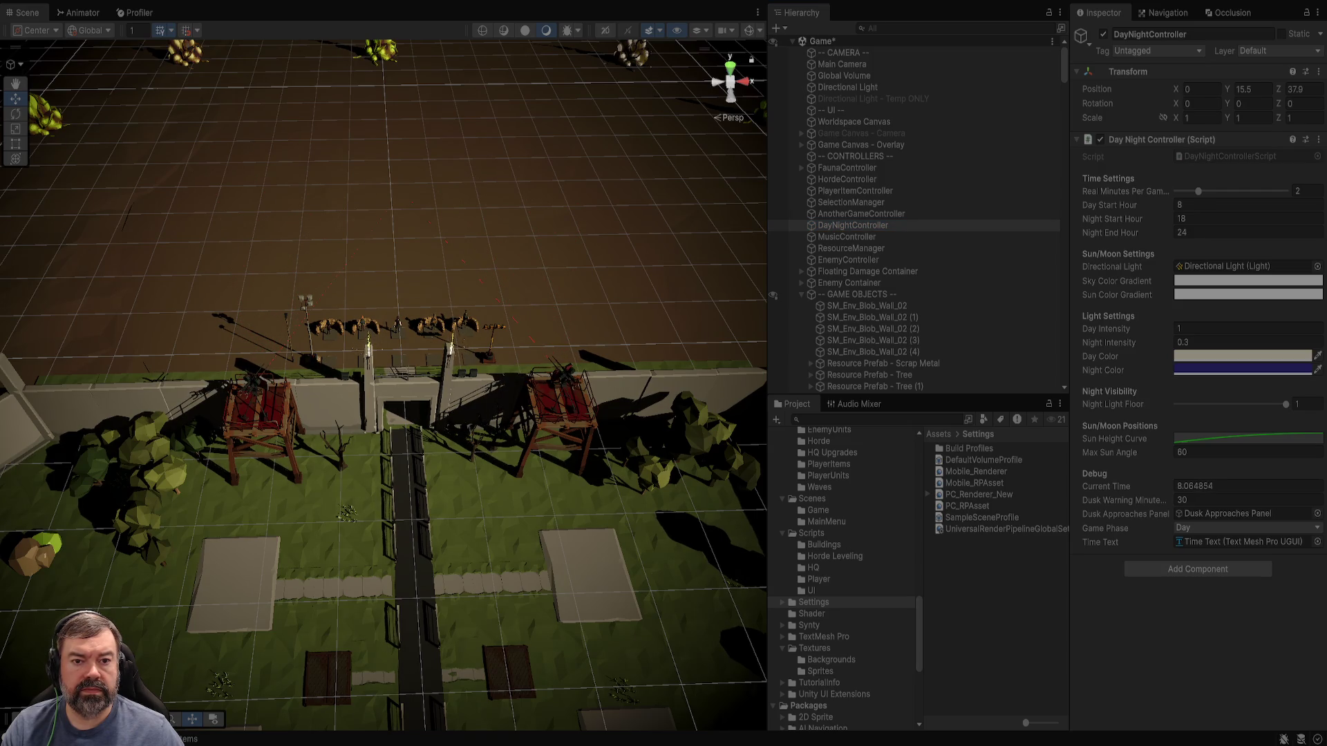
{"action": "left_click", "coordinate": [802, 13]}
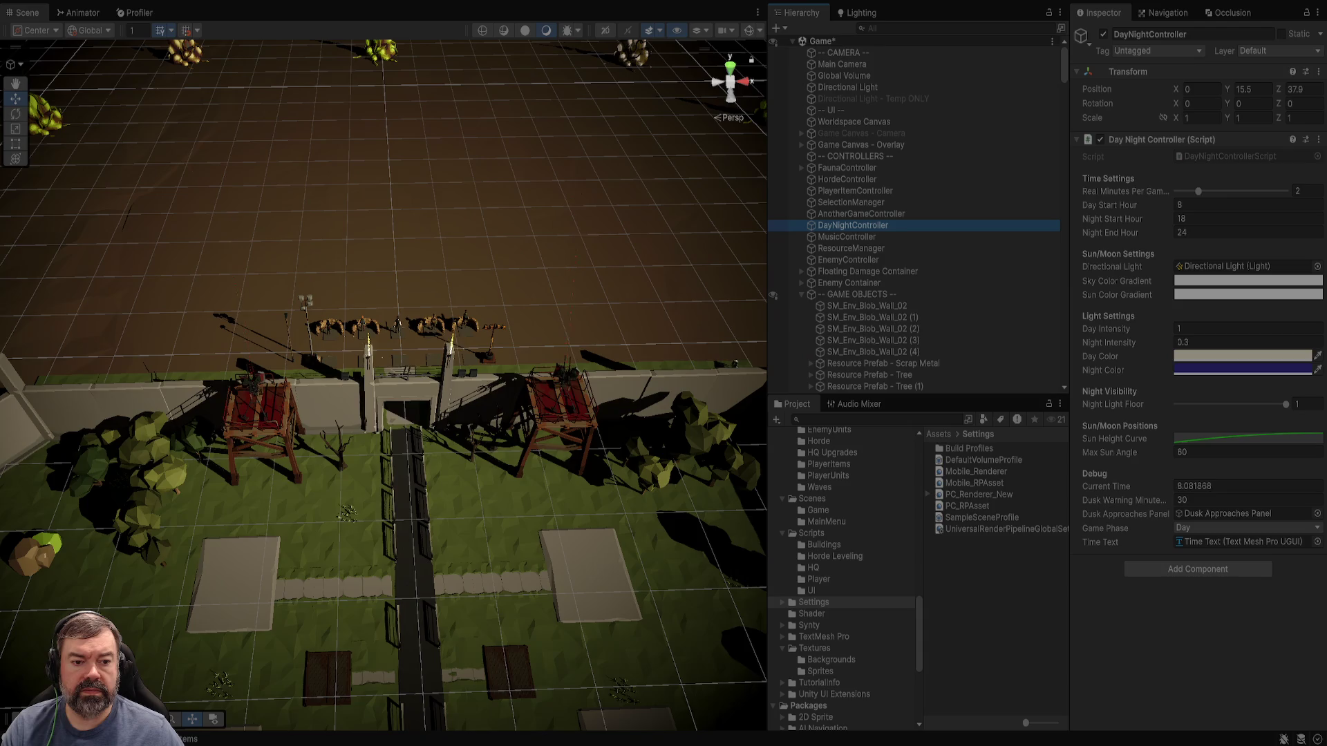
{"action": "left_click_drag", "start_coordinate": [1198, 191], "coordinate": [1176, 191]}
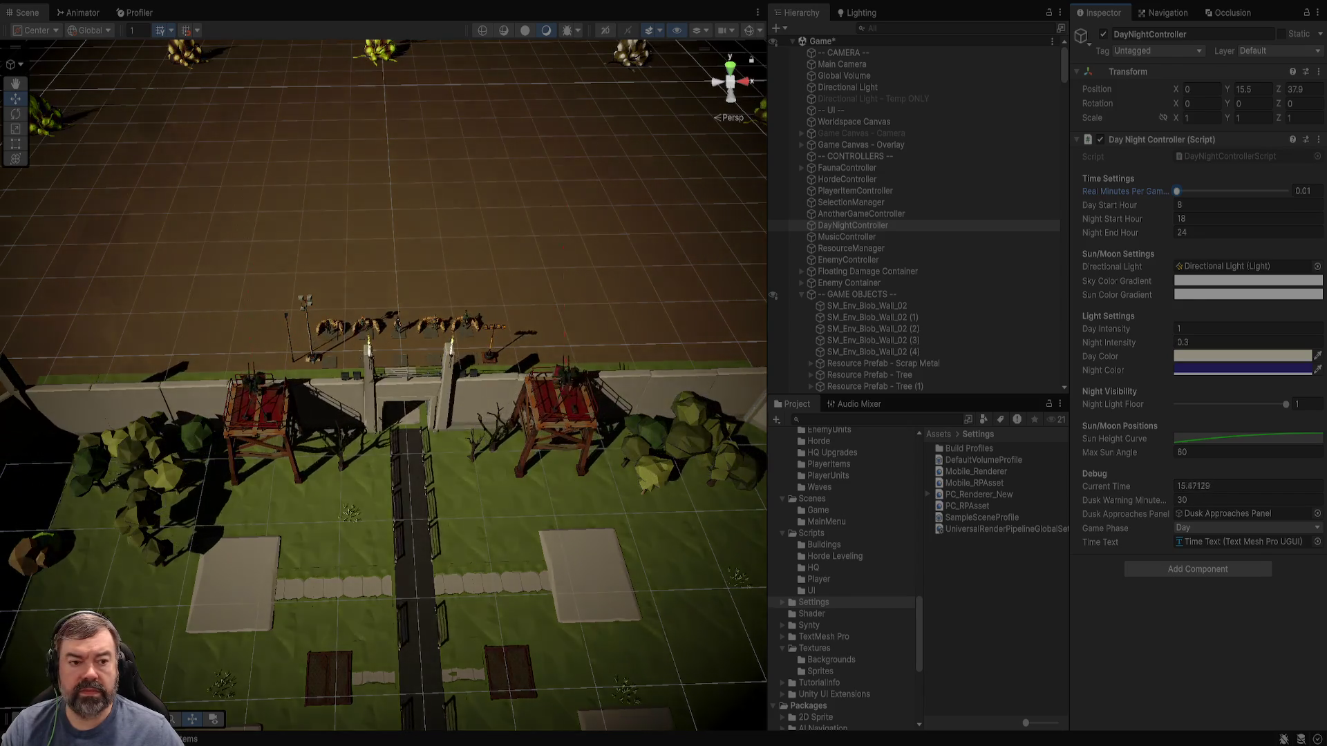
{"action": "left_click_drag", "start_coordinate": [1176, 192], "coordinate": [1187, 192]}
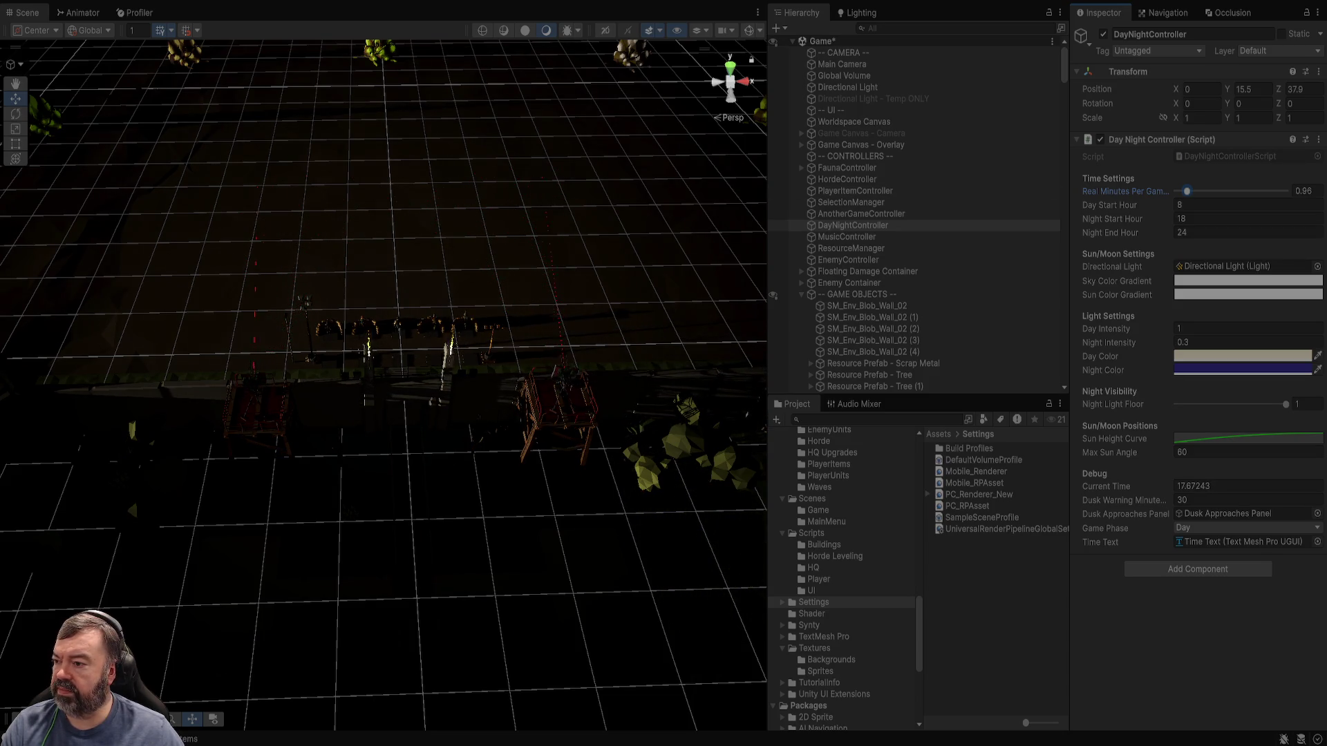
Select the SM_Env_Dirt_Flat_02 ground plane, look down on it, and play-test the night lighting.
{"action": "left_click", "coordinate": [397, 276]}
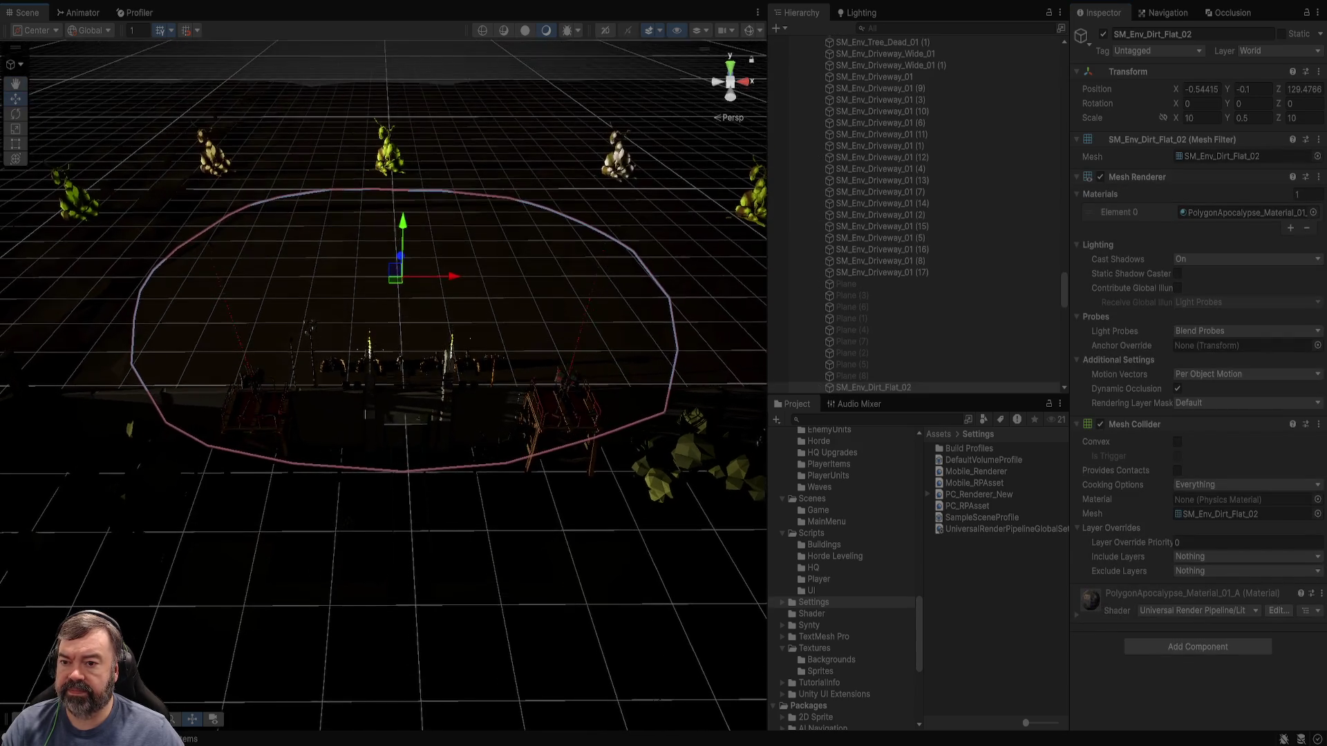
{"action": "mouse_move", "coordinate": [387, 346]}
{"action": "left_mouse_down"}
{"action": "mouse_move", "coordinate": [384, 491]}
{"action": "mouse_move", "coordinate": [324, 460]}
{"action": "left_mouse_up"}
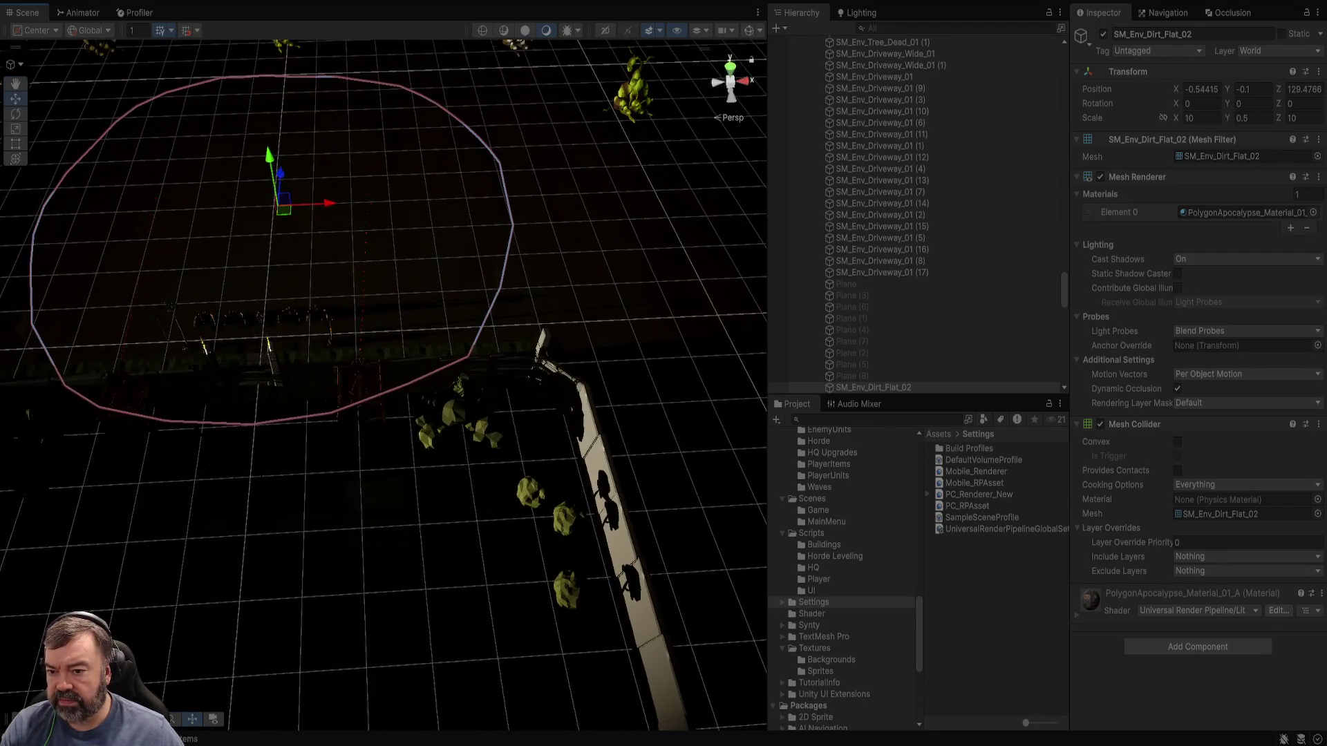
{"action": "scroll", "coordinate": [383, 385], "scroll_direction": "up", "scroll_amount": 2}
{"action": "key", "text": "ctrl+p"}
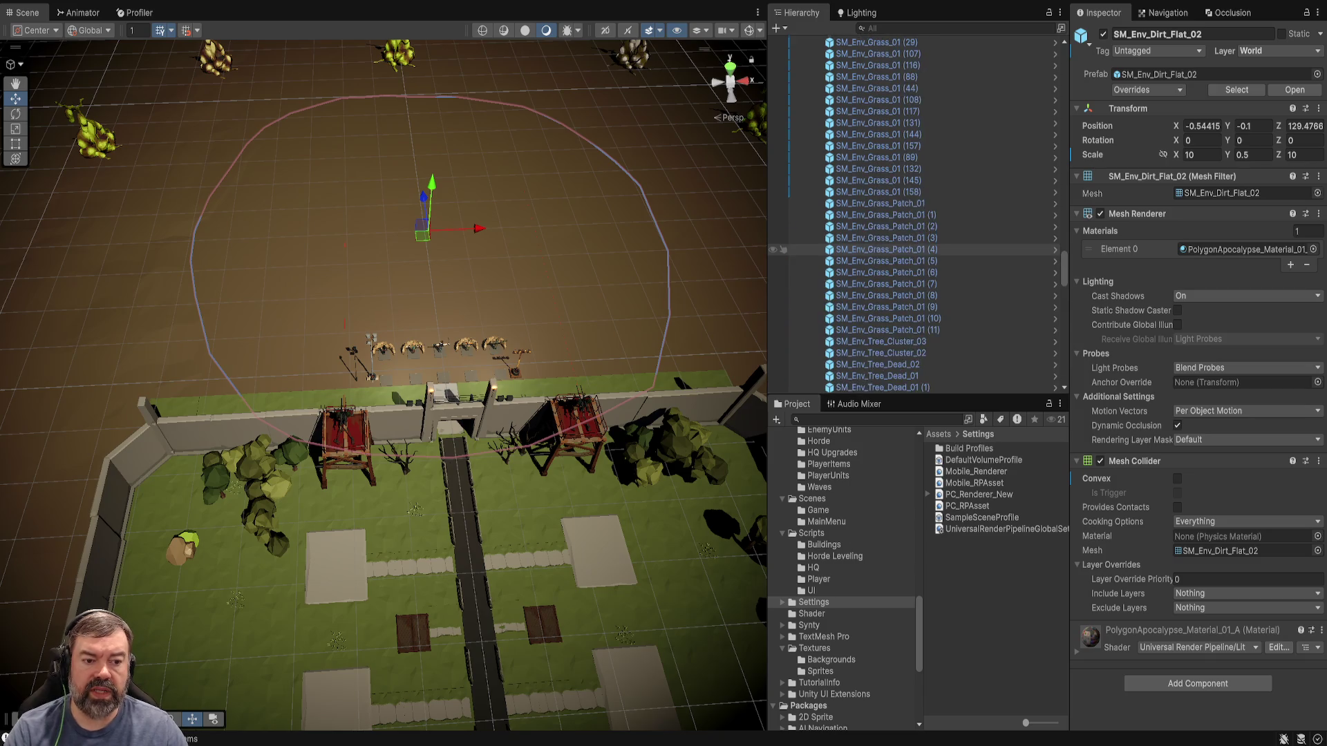
Expand and collapse GAME OBJECTS, then enlarge the Hierarchy to show every object including the Reflection Probe.
{"action": "scroll", "coordinate": [912, 214], "scroll_direction": "up", "scroll_amount": 10}
{"action": "scroll", "coordinate": [912, 214], "scroll_direction": "up", "scroll_amount": 10}
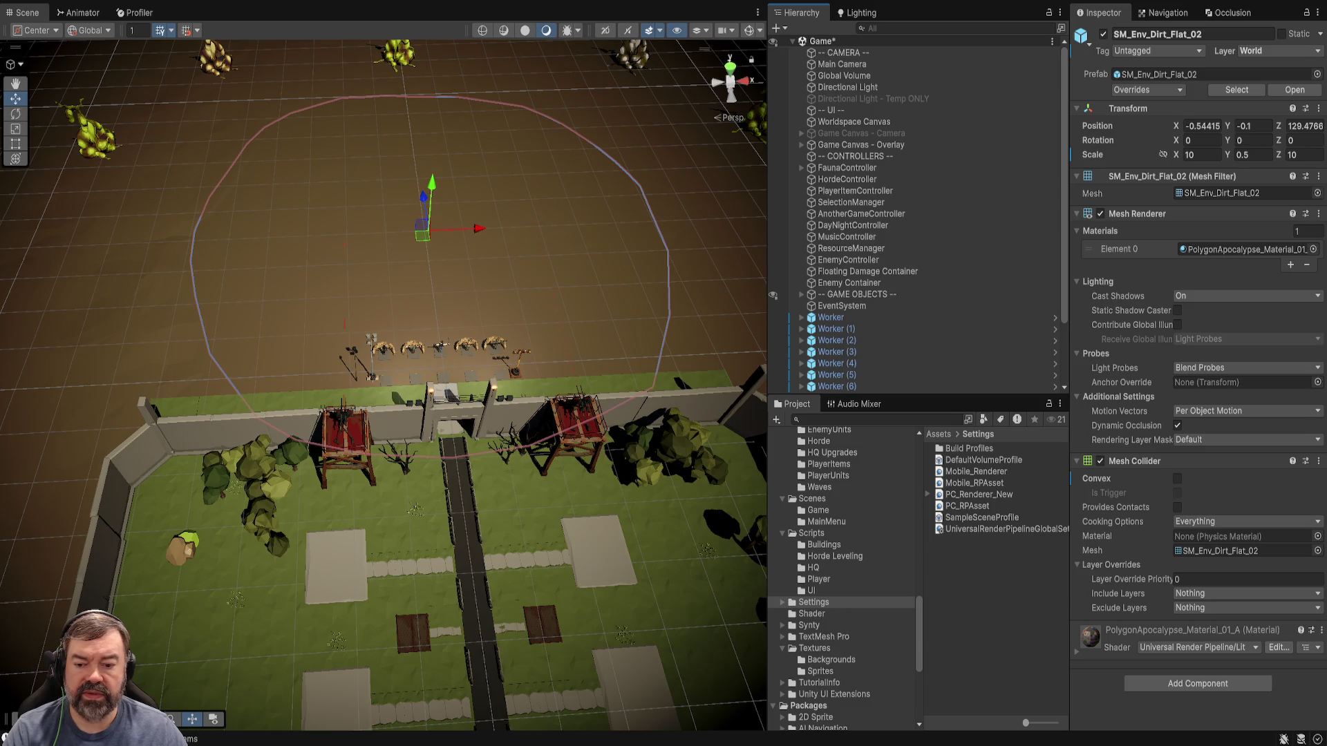
{"action": "left_click", "coordinate": [801, 295]}
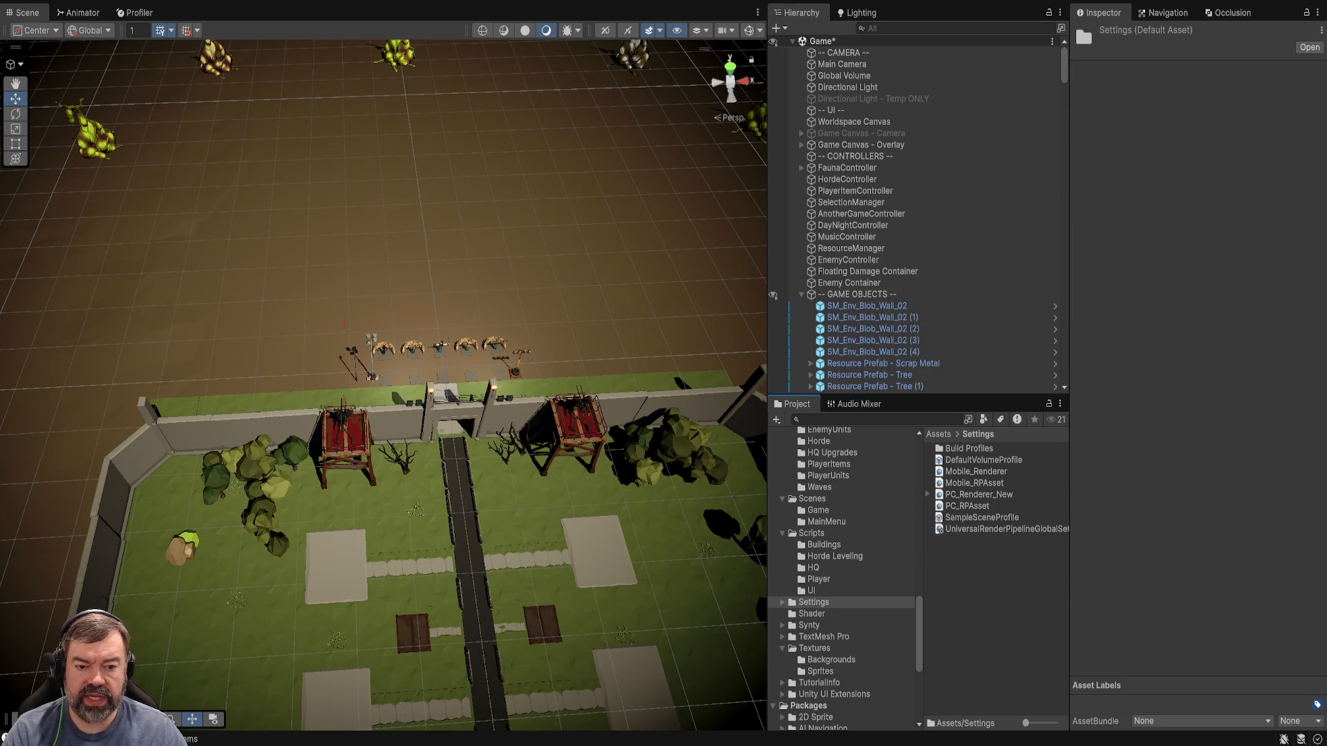
{"action": "left_click", "coordinate": [801, 294]}
{"action": "scroll", "coordinate": [898, 277], "scroll_direction": "down", "scroll_amount": 1}
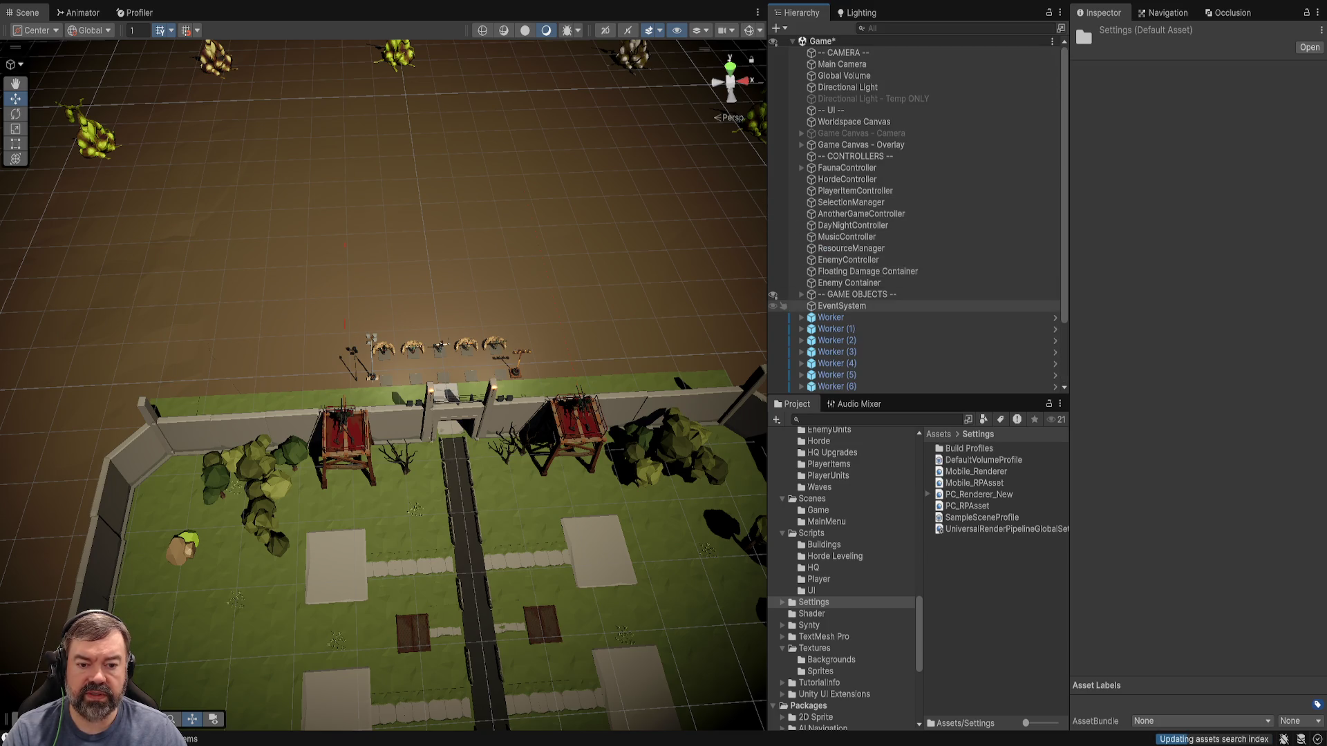
{"action": "scroll", "coordinate": [899, 214], "scroll_direction": "down", "scroll_amount": 1}
{"action": "left_click_drag", "start_coordinate": [919, 398], "coordinate": [920, 593]}
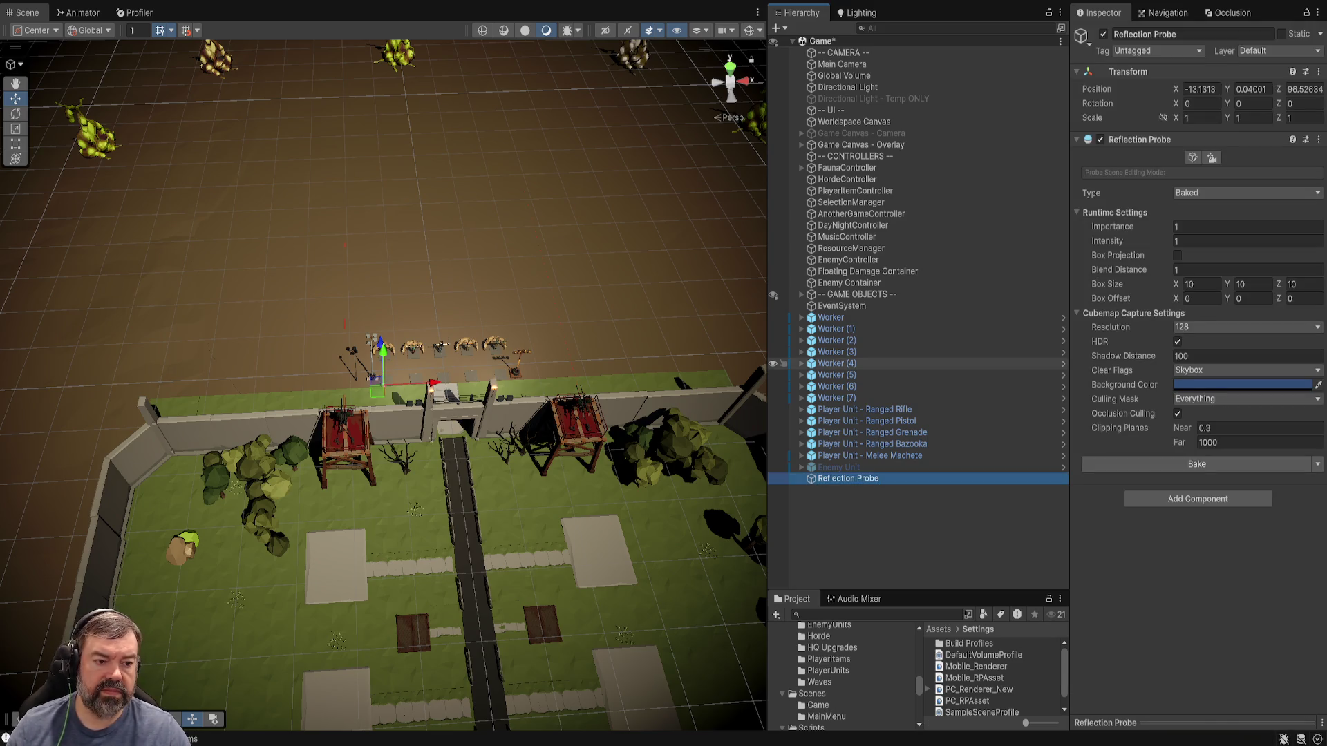
Frame the Reflection Probe, try raising it, then undo the move and stray selection.
{"action": "key", "text": "f"}
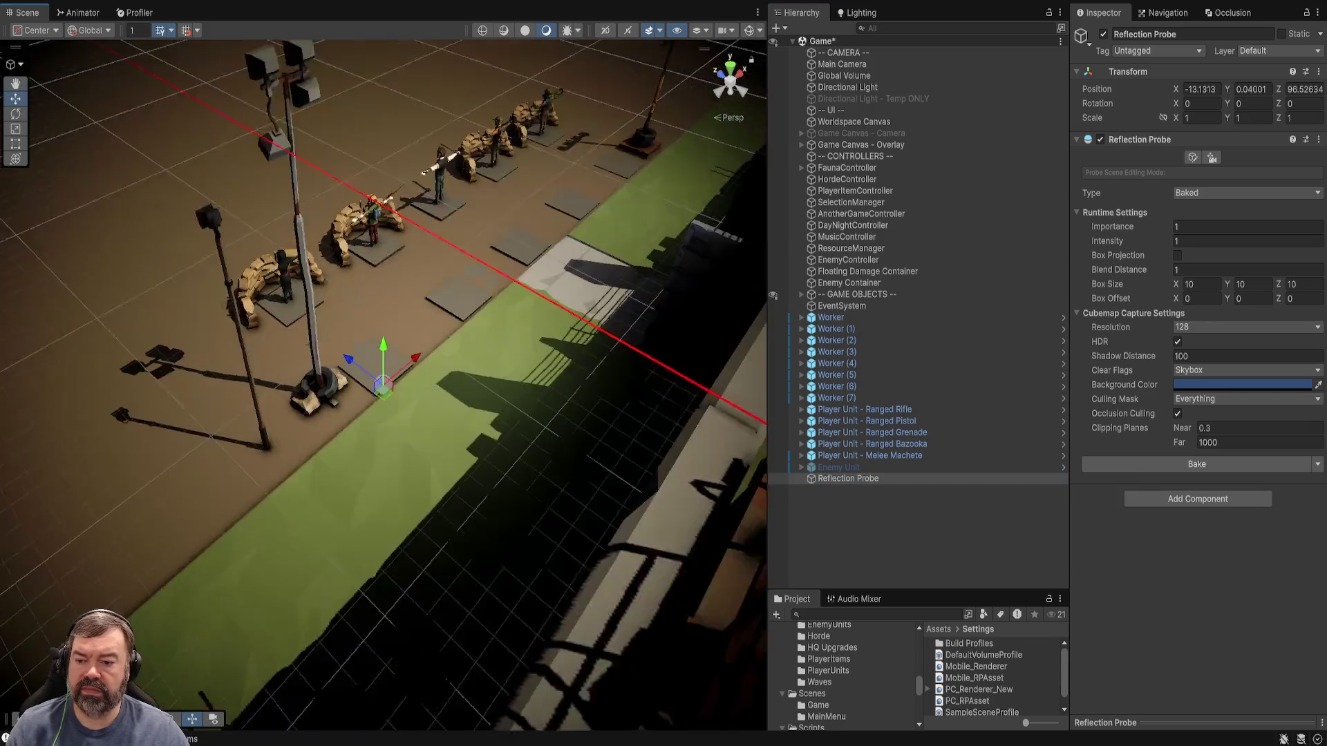
{"action": "scroll", "coordinate": [384, 366], "scroll_direction": "down", "scroll_amount": 2}
{"action": "left_click_drag", "start_coordinate": [384, 349], "coordinate": [380, 148]}
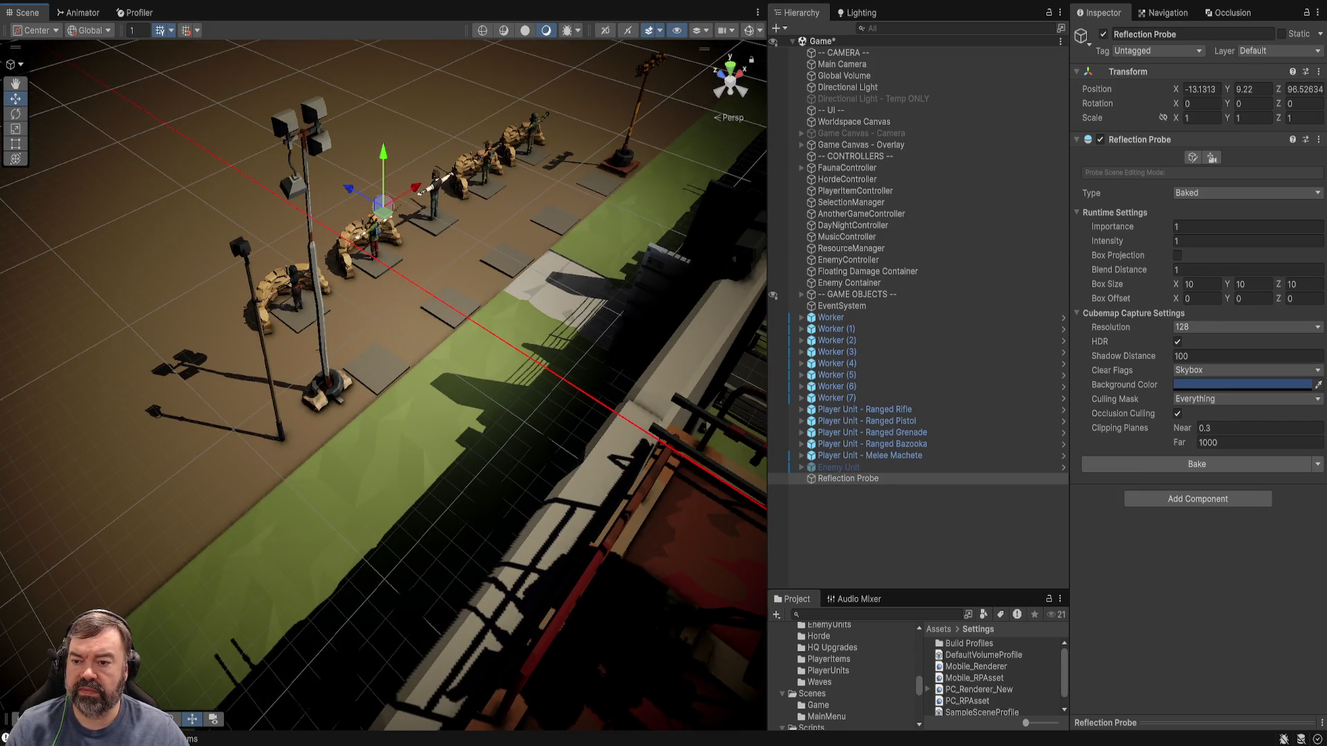
{"action": "left_click_drag", "start_coordinate": [411, 105], "coordinate": [613, 180]}
{"action": "key", "text": "ctrl+z"}
{"action": "key", "text": "ctrl+z"}
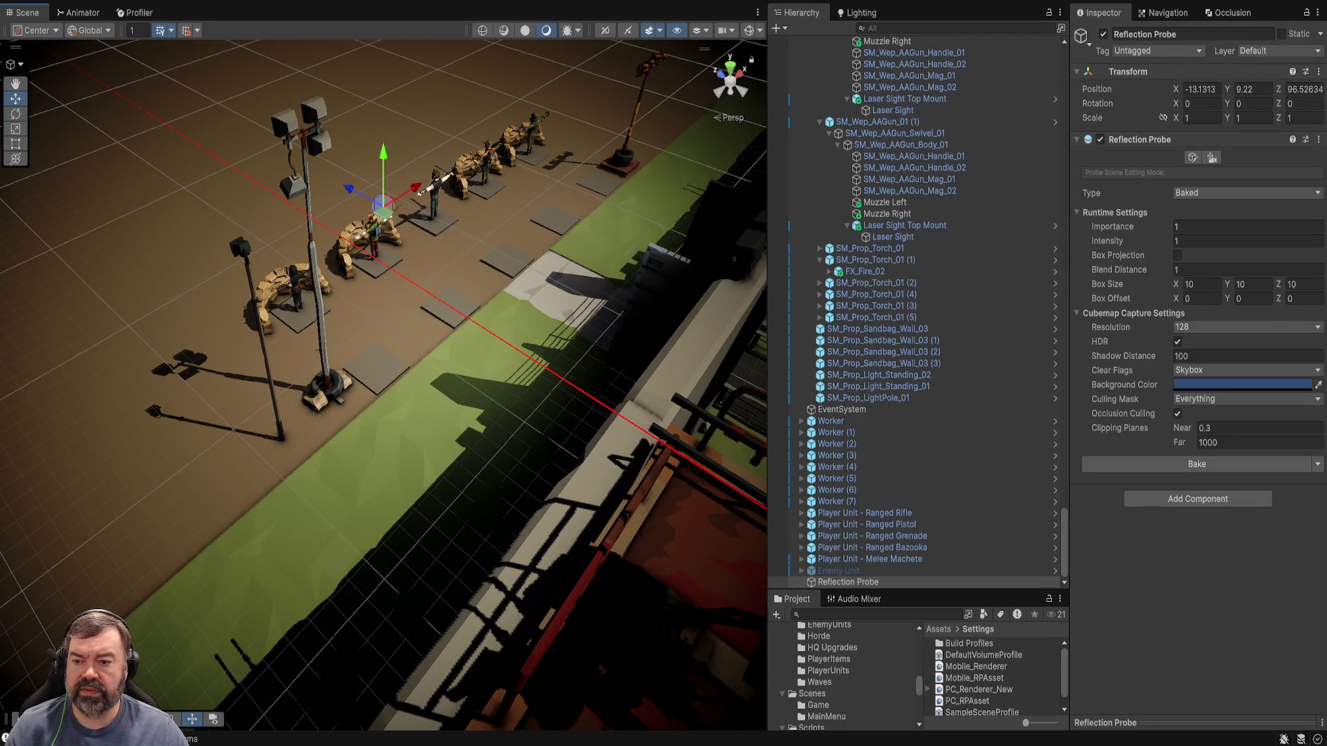
{"action": "key", "text": "ctrl+z"}
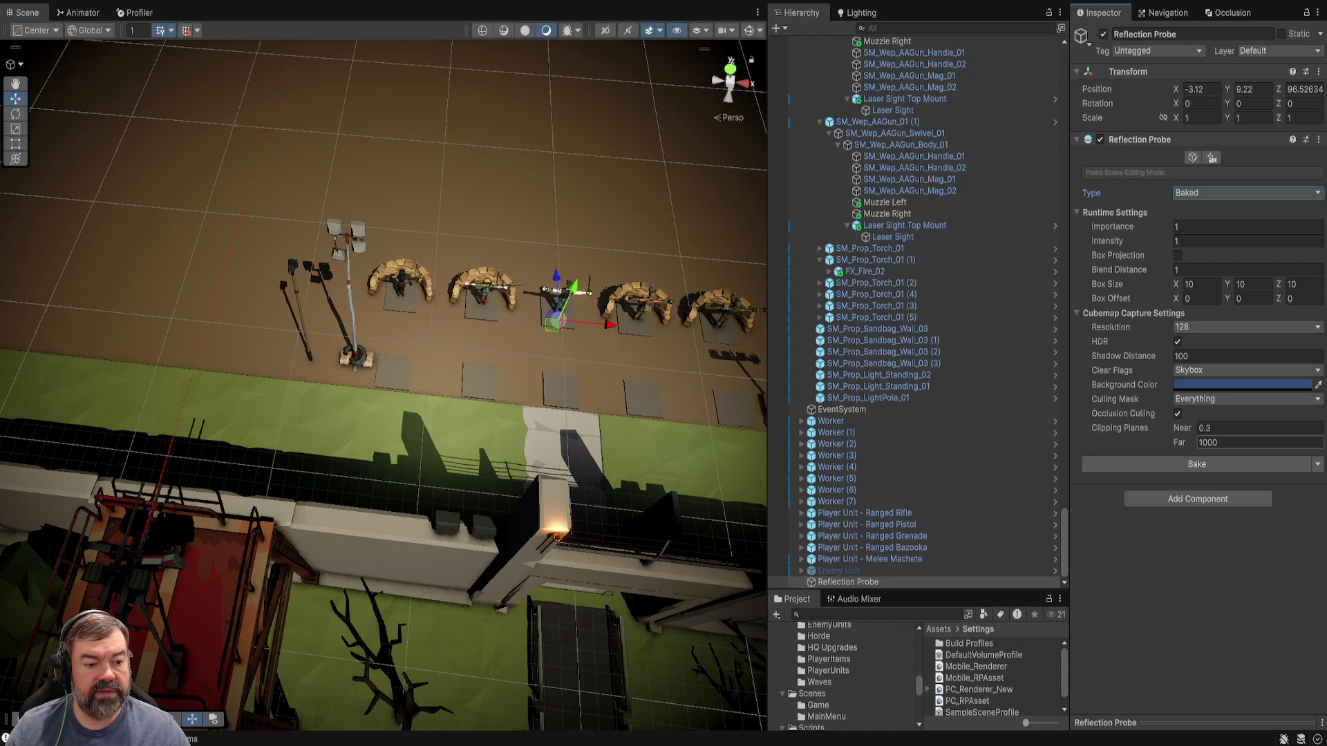
Orbit to a top-down view over the sandbag defense line and workers.
{"action": "left_click_drag", "start_coordinate": [384, 346], "coordinate": [384, 263]}
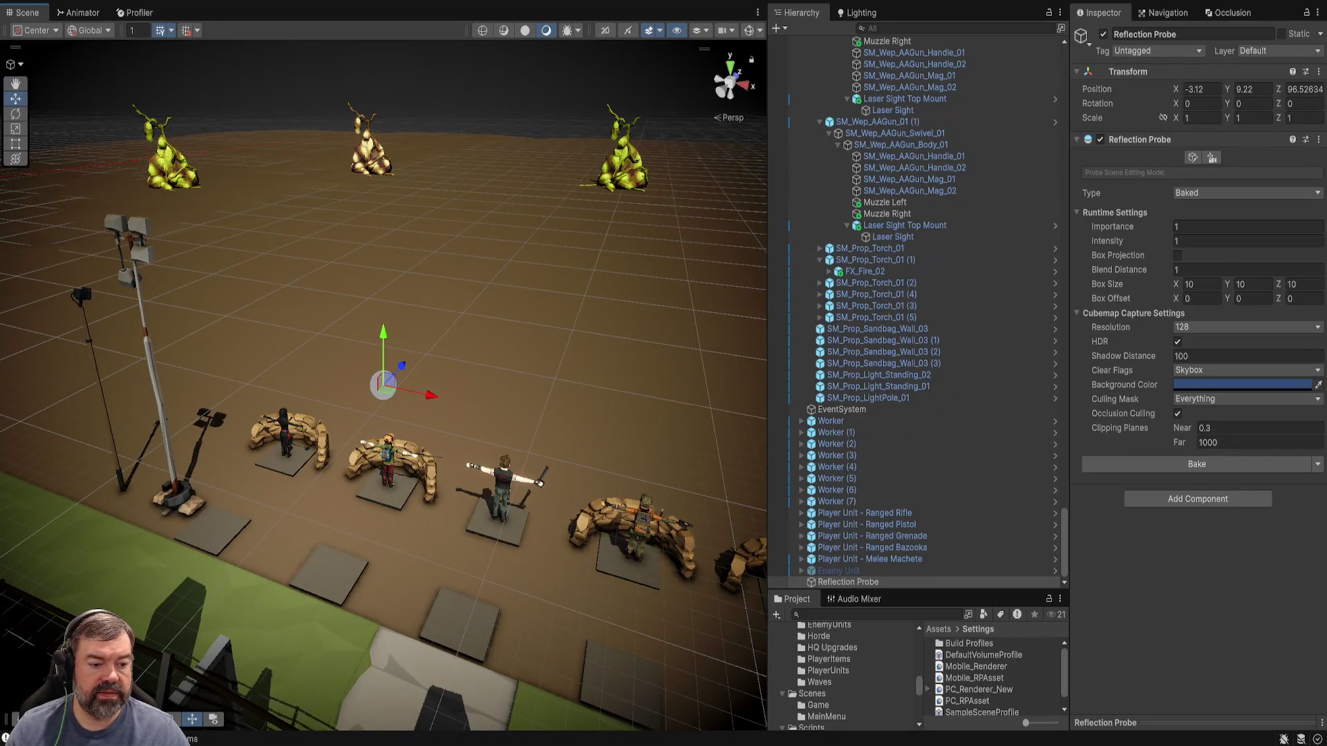
{"action": "scroll", "coordinate": [843, 674], "scroll_direction": "down", "scroll_amount": 3}
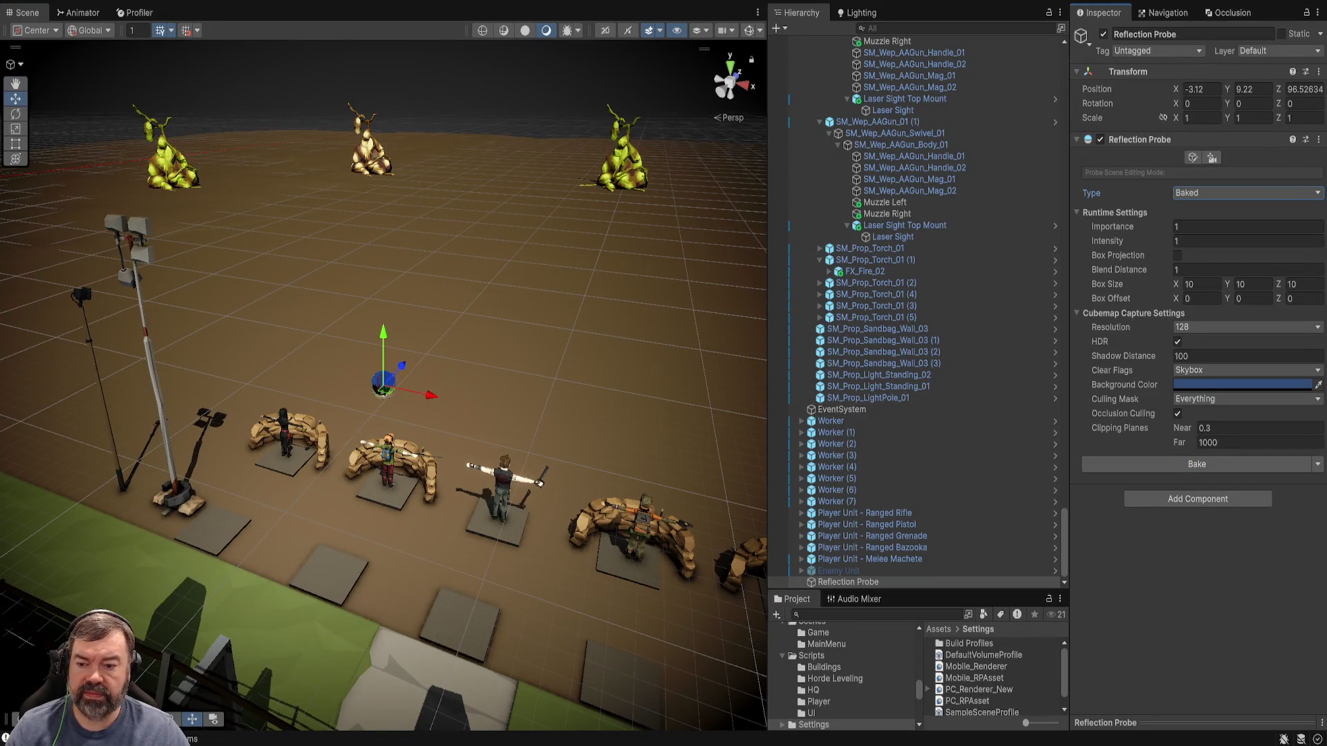
{"action": "left_click_drag", "start_coordinate": [384, 345], "coordinate": [384, 263]}
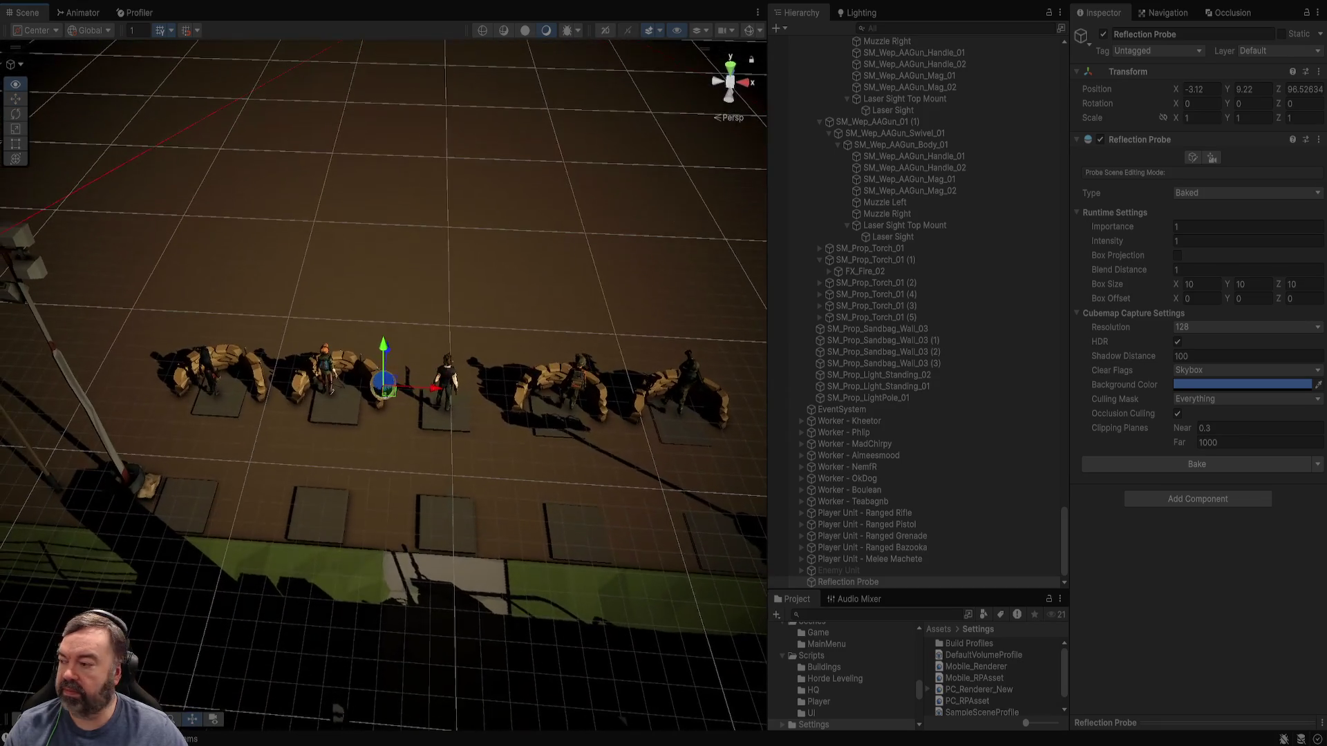
{"action": "scroll", "coordinate": [916, 311], "scroll_direction": "up", "scroll_amount": 10}
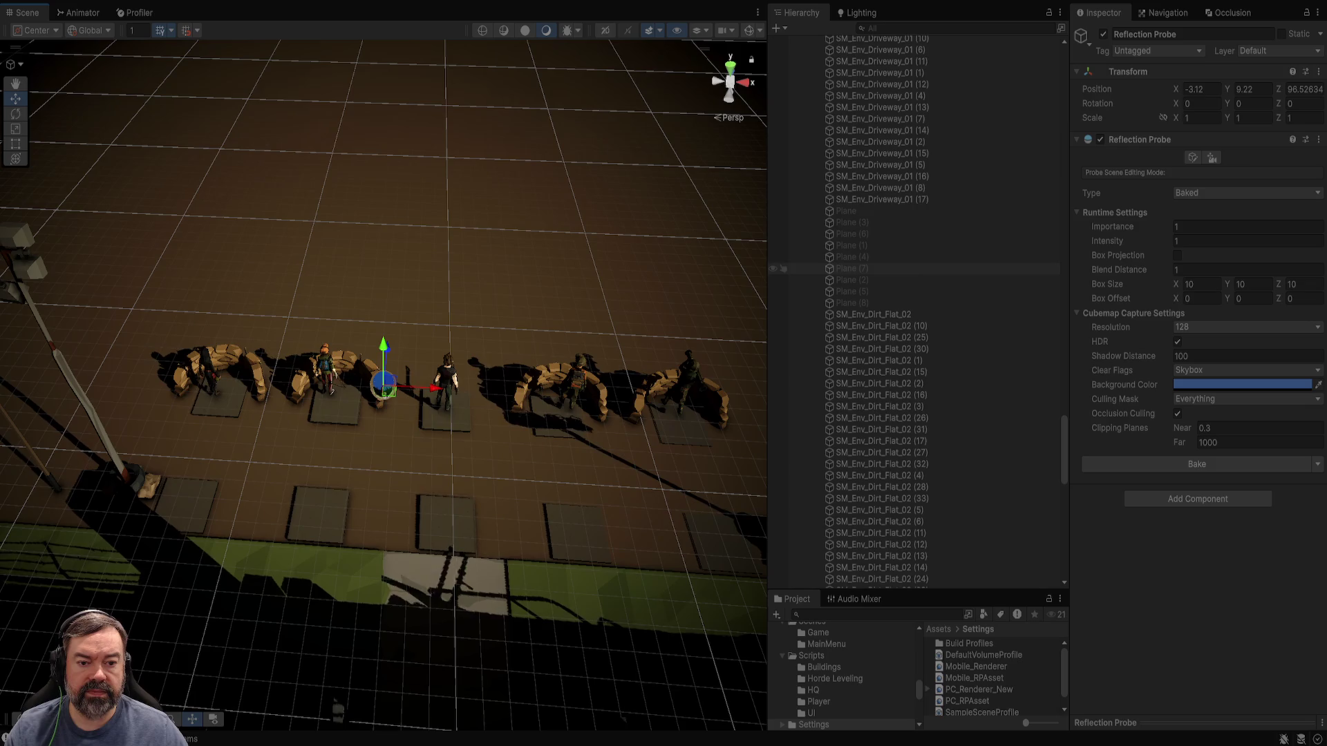
Select Town Objects, orbit out to the torch fire, then switch to EnemyScript.cs in Visual Studio.
{"action": "left_click", "coordinate": [443, 242]}
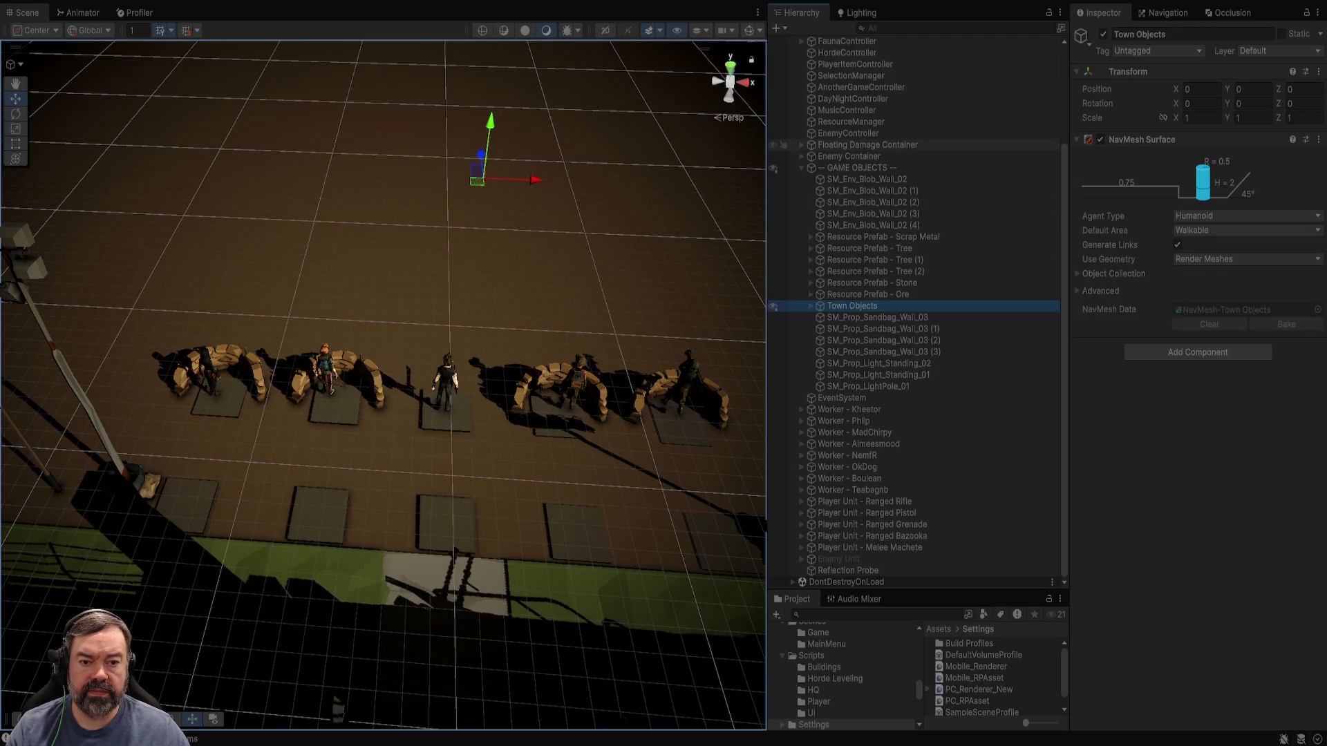
{"action": "left_click", "coordinate": [853, 99]}
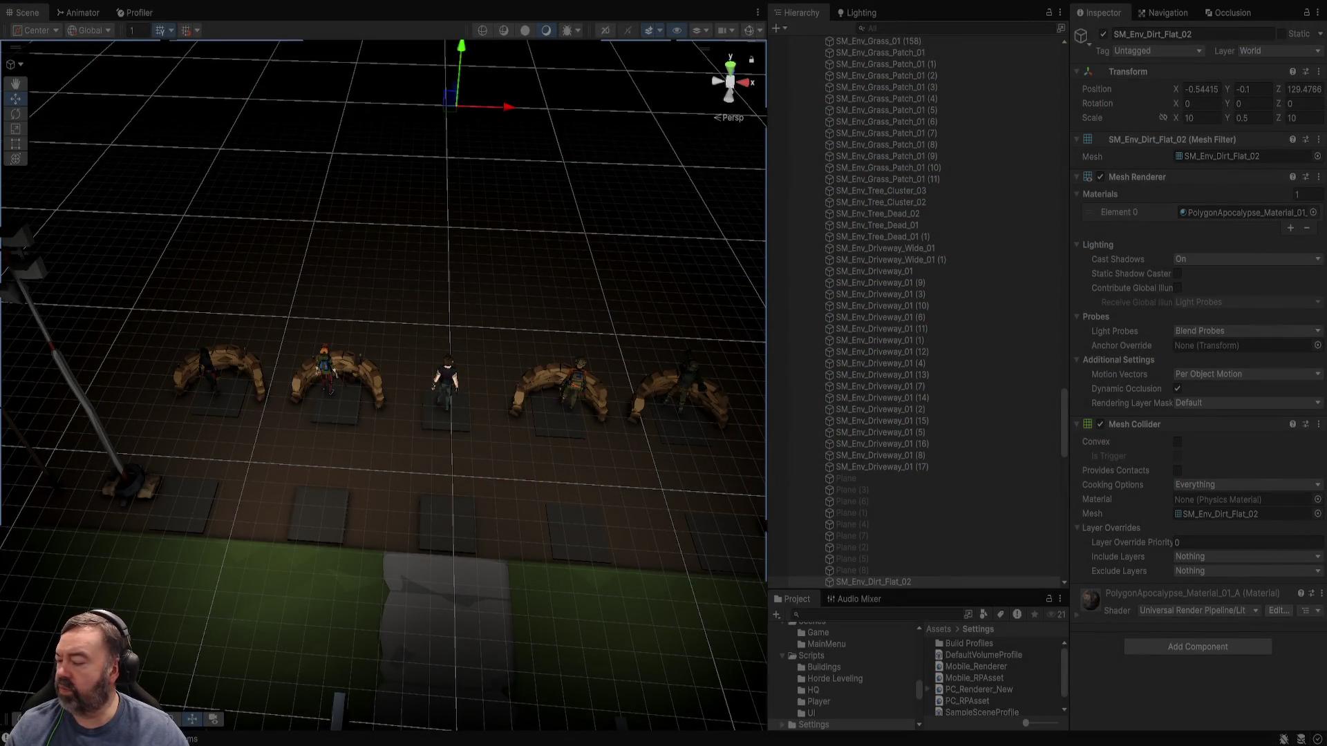
{"action": "left_click_drag", "start_coordinate": [383, 345], "coordinate": [345, 311], "text": "alt"}
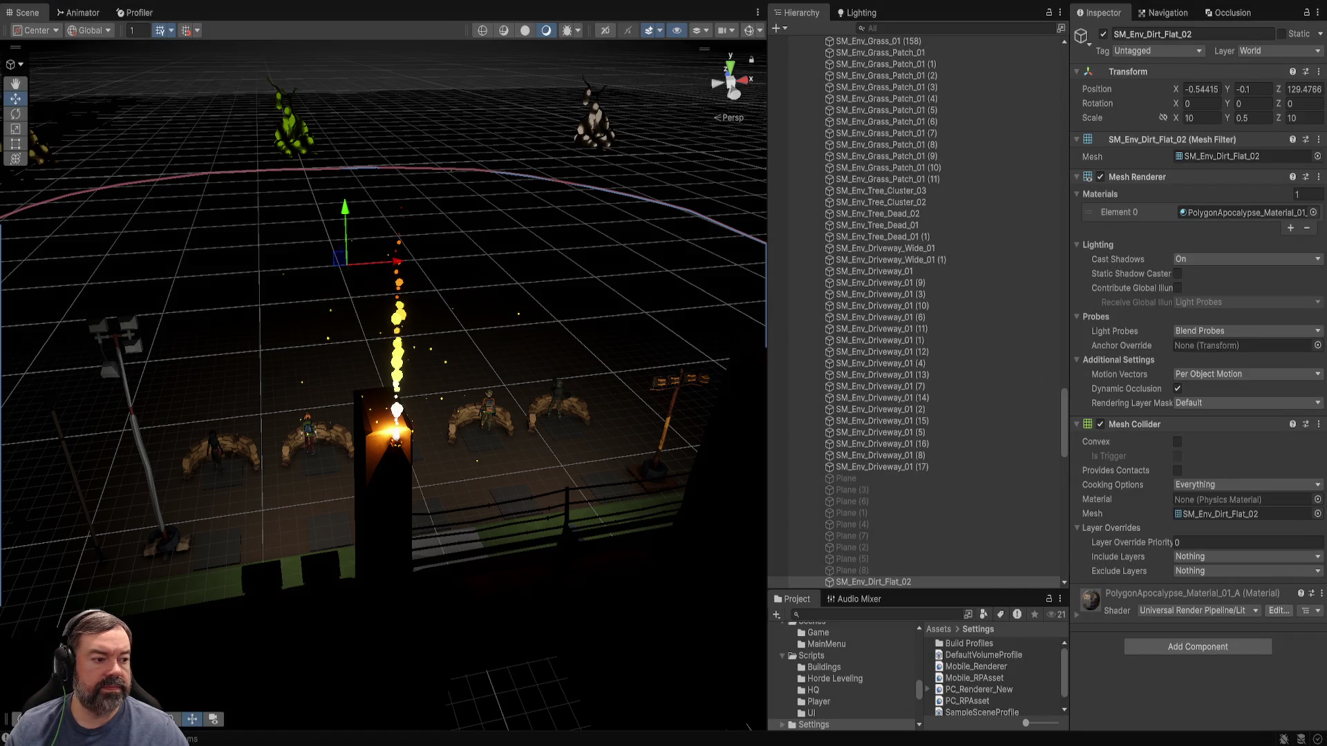
{"action": "key", "text": "alt+Tab"}
{"action": "left_click", "coordinate": [232, 296]}
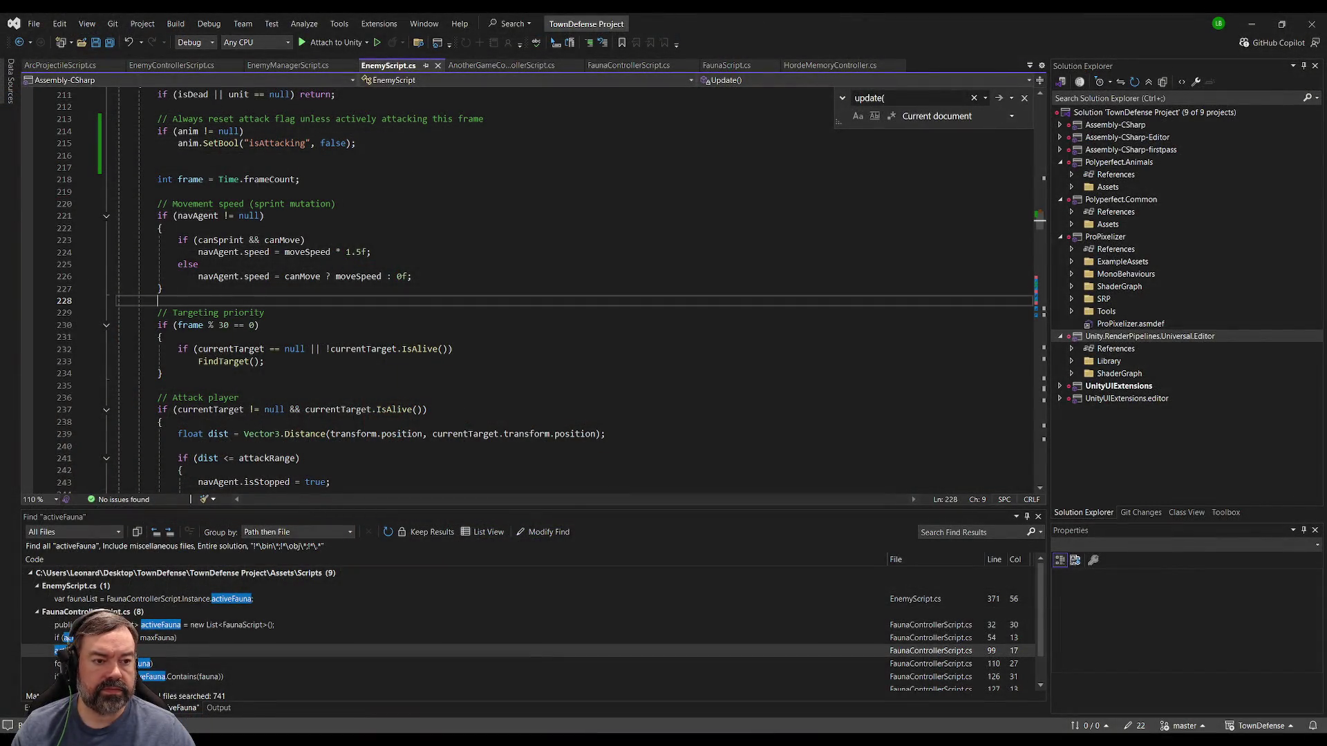
Select DayNightController and open DayNightControllerScript.cs in Visual Studio through its Inspector Script field.
{"action": "key", "text": "alt+Tab"}
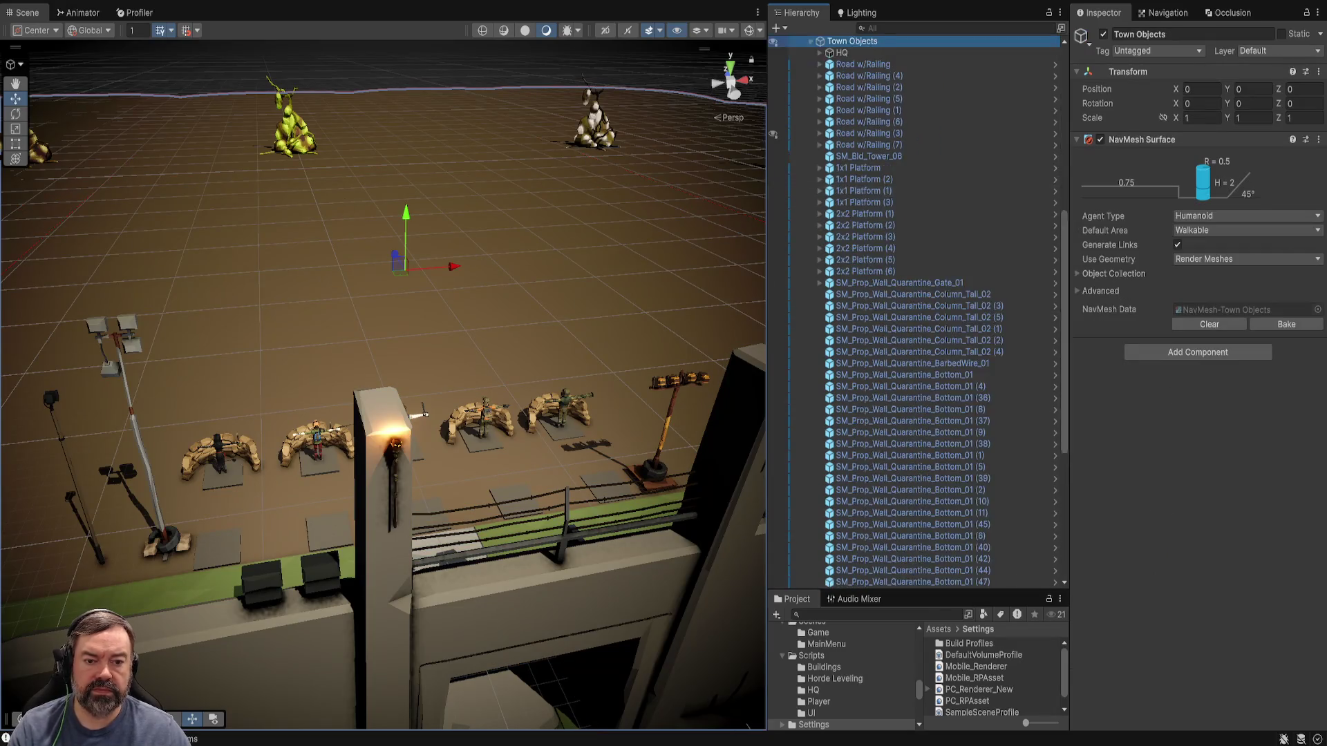
{"action": "left_click", "coordinate": [853, 110]}
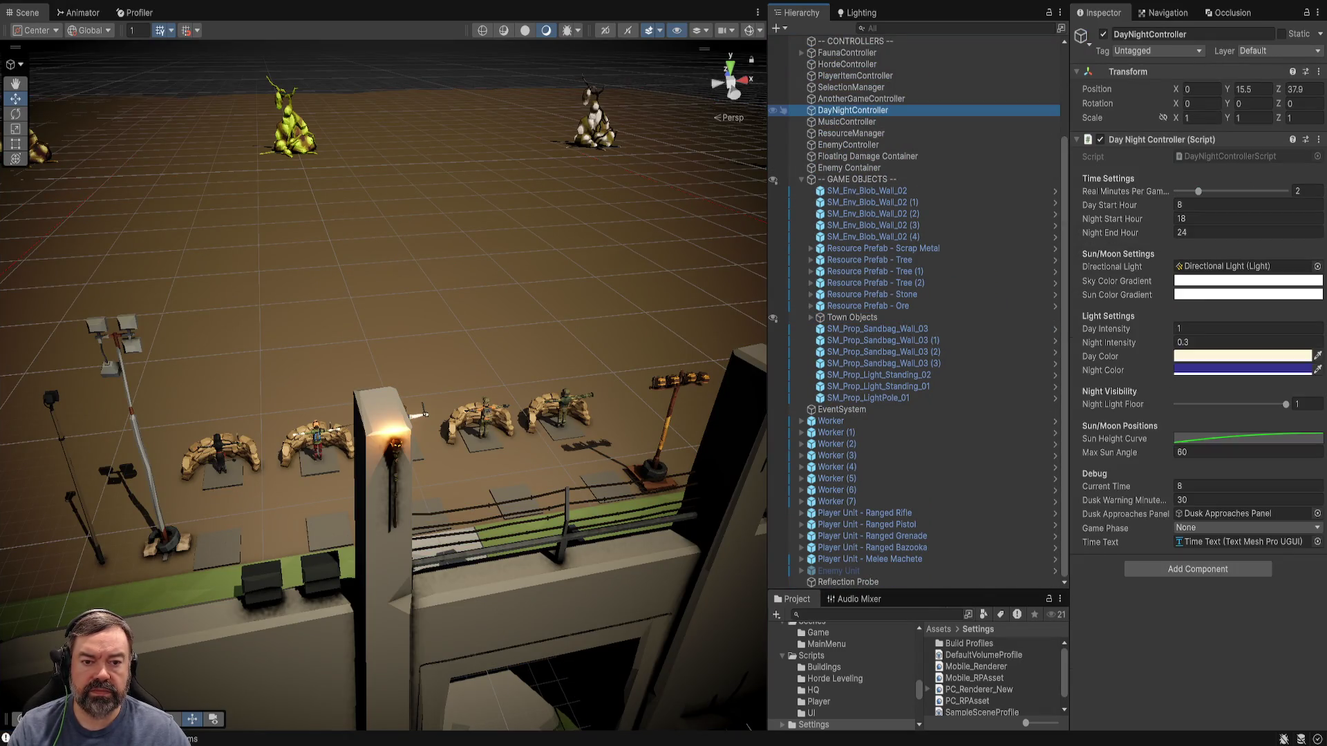
{"action": "left_click", "coordinate": [1229, 156]}
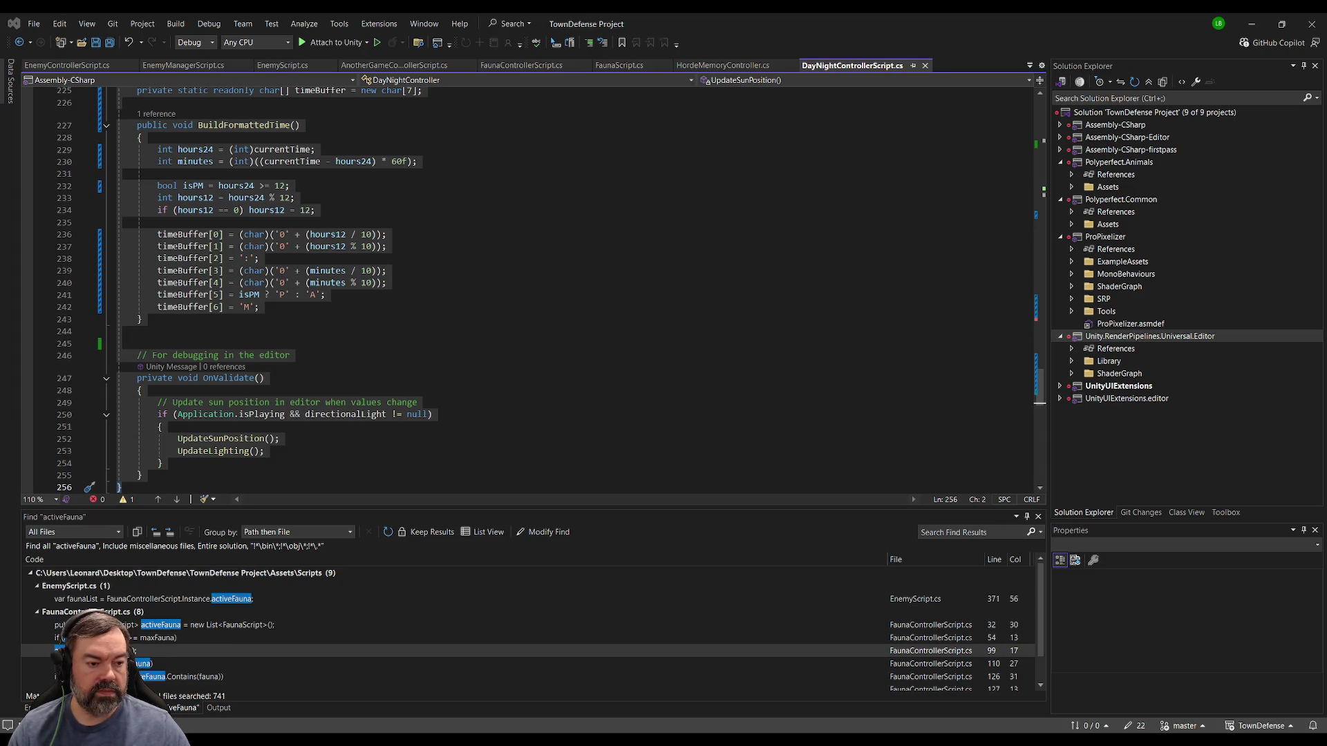
Compare the DayNightController's Inspector settings in Unity against the script code.
{"action": "key", "text": "alt+Tab"}
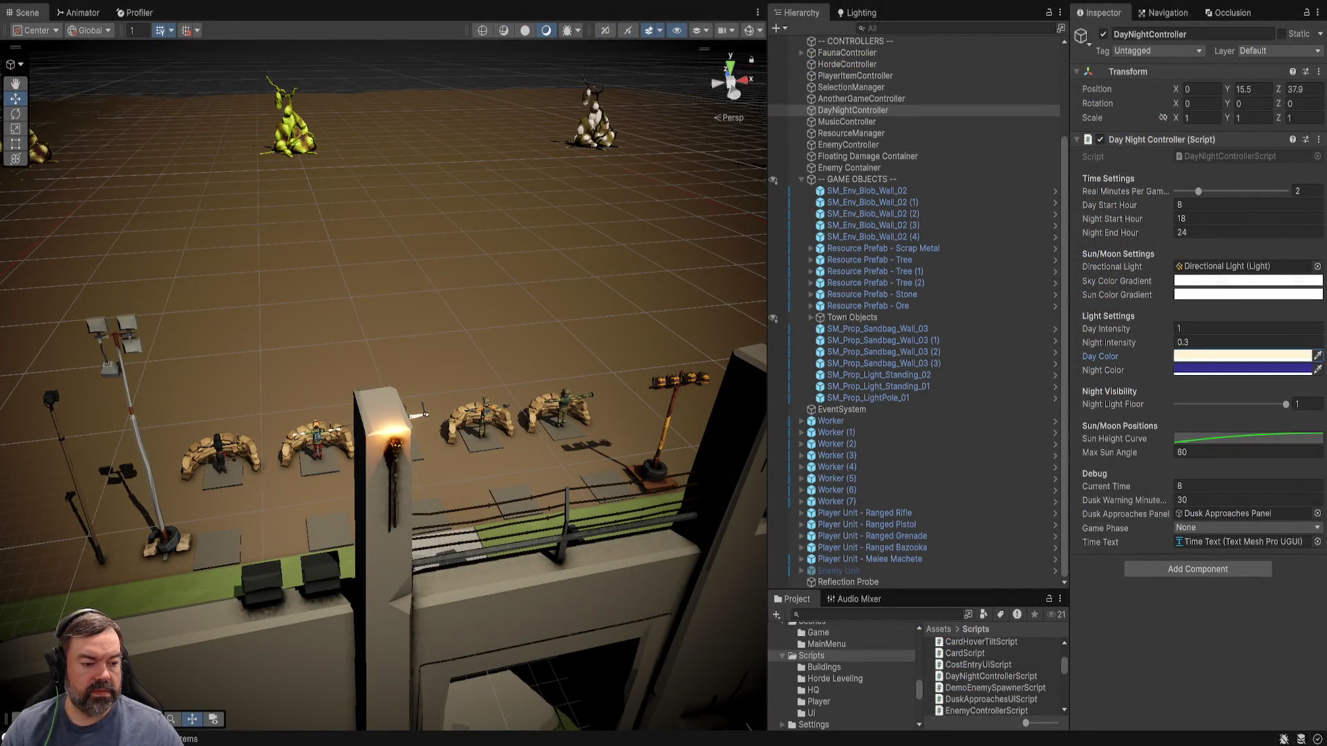
{"action": "key", "text": "alt+Tab"}
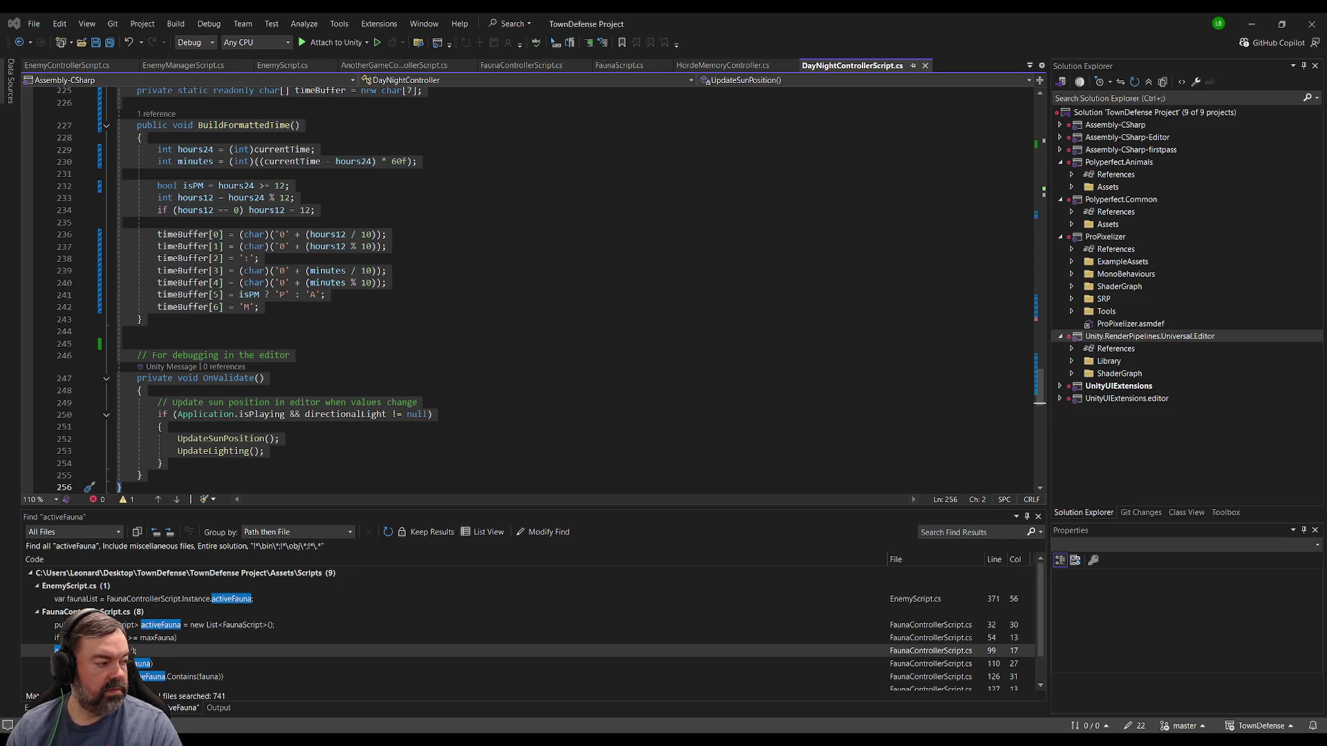
{"action": "key", "text": "alt+Tab"}
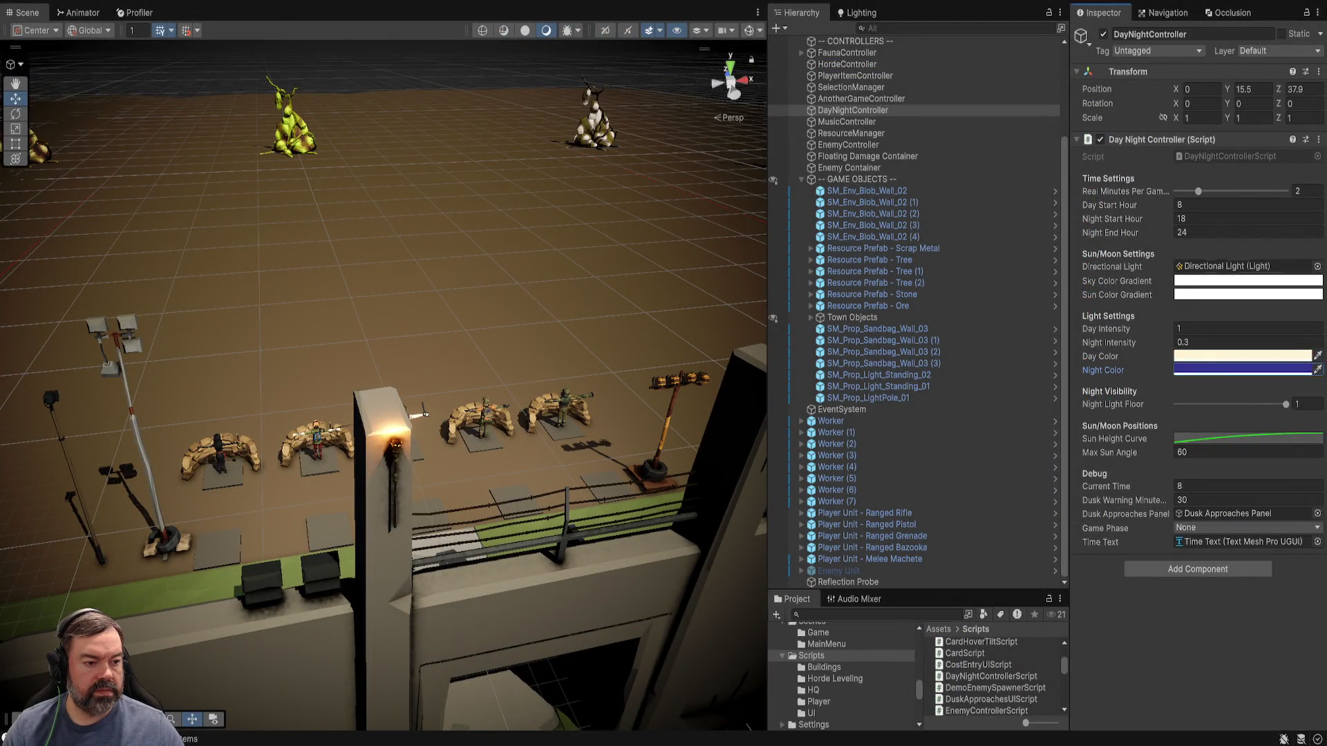
{"action": "key", "text": "alt+Tab"}
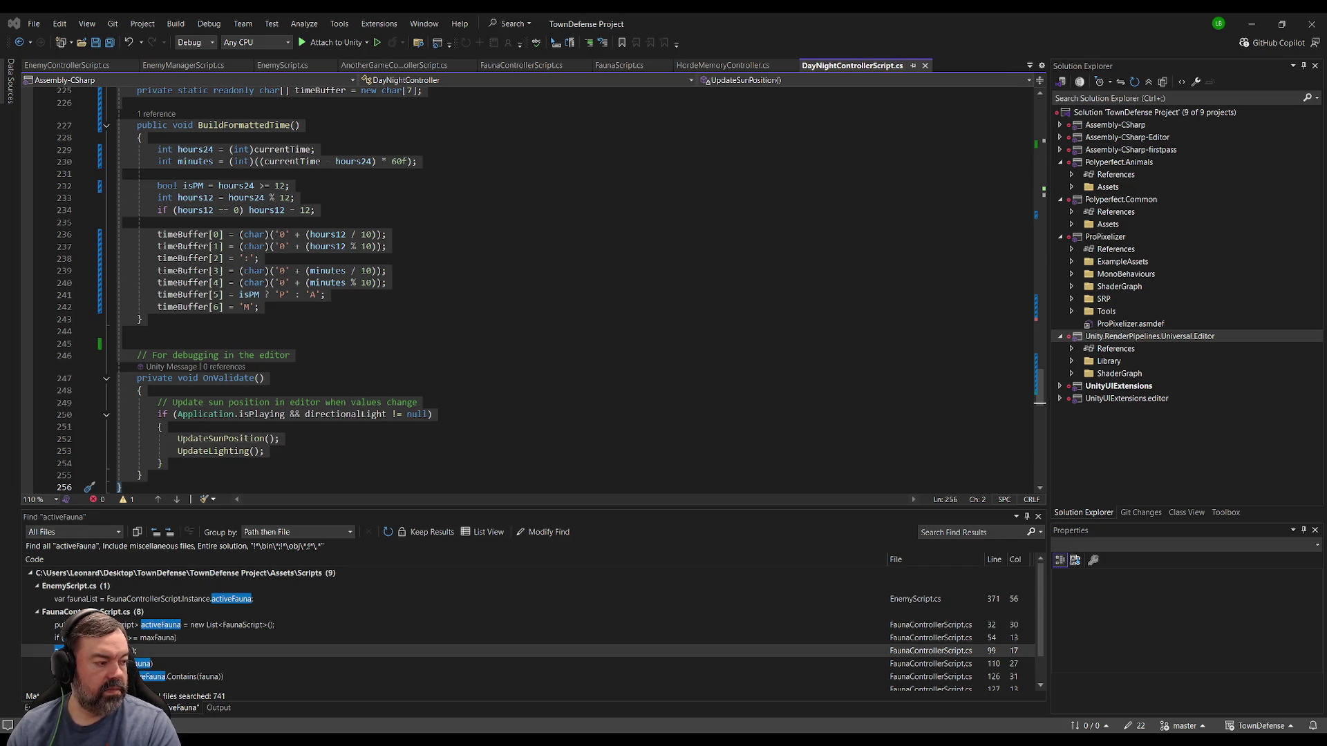
{"action": "key", "text": "alt+Tab"}
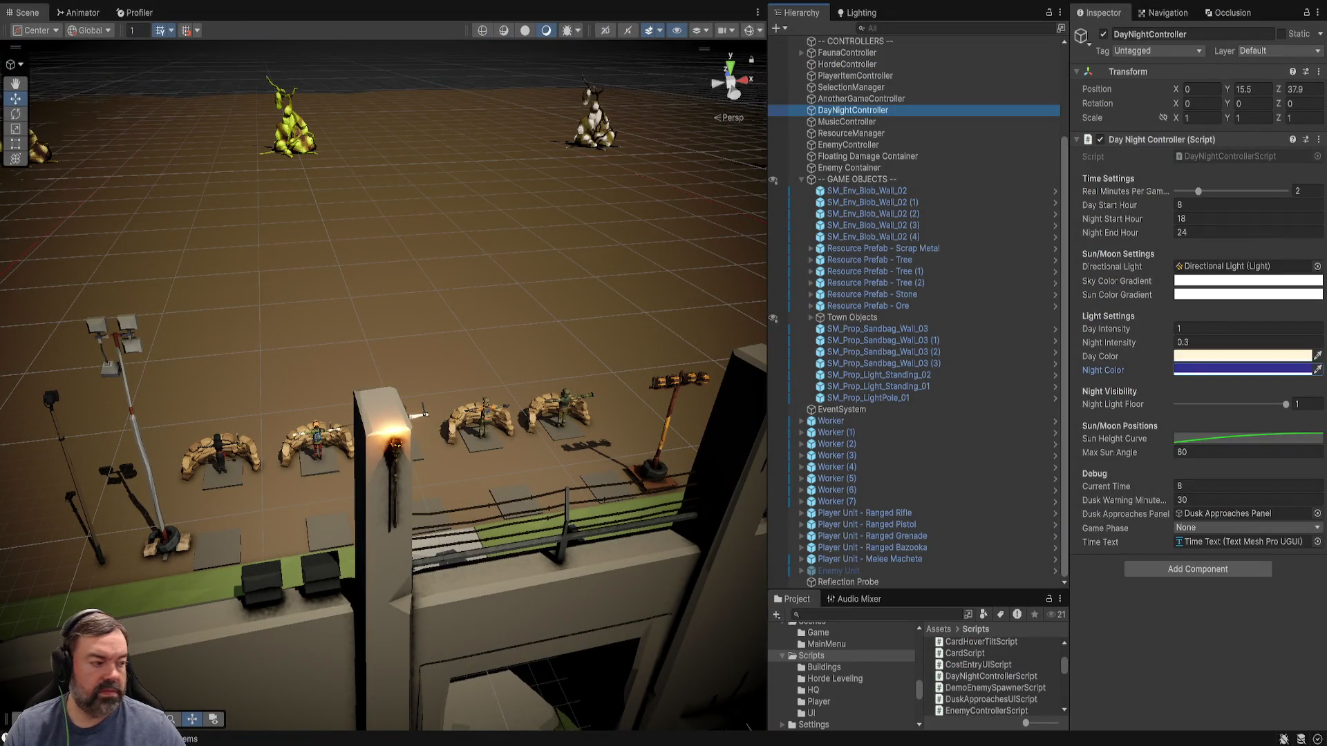
{"action": "key", "text": "alt+Tab"}
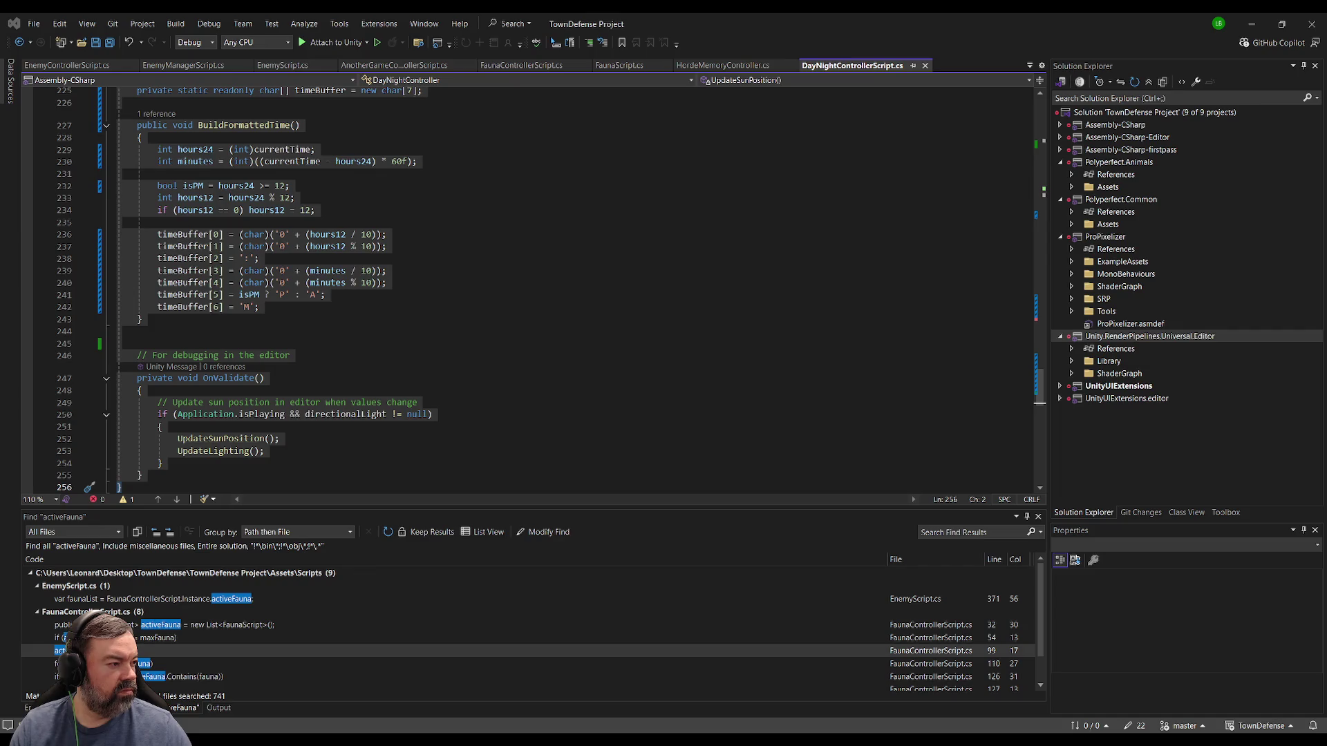
Replace the old adjustedFactor and intensity lines with the Mathf.Max nightLightFloor-clamped targetIntensity code.
{"action": "left_click", "coordinate": [561, 210]}
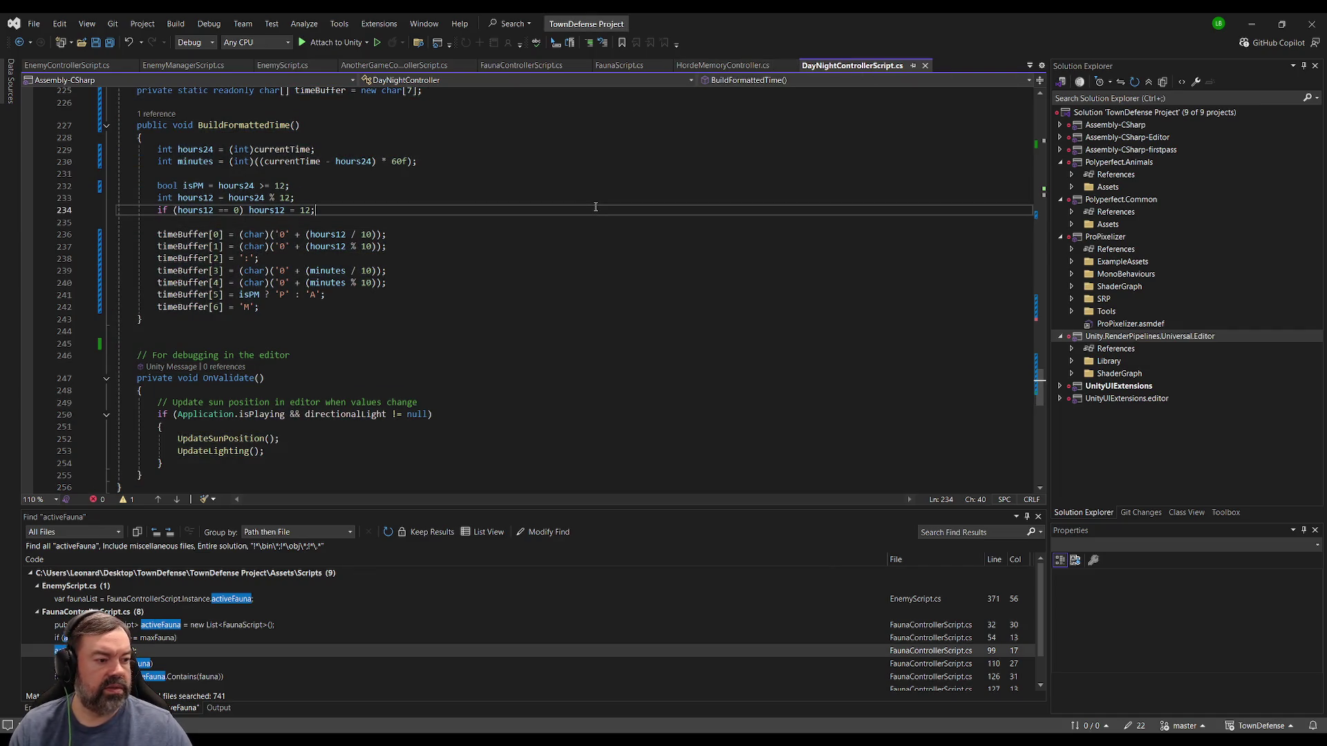
{"action": "scroll", "coordinate": [561, 218], "scroll_direction": "down", "scroll_amount": 1}
{"action": "scroll", "coordinate": [561, 218], "scroll_direction": "up", "scroll_amount": 8}
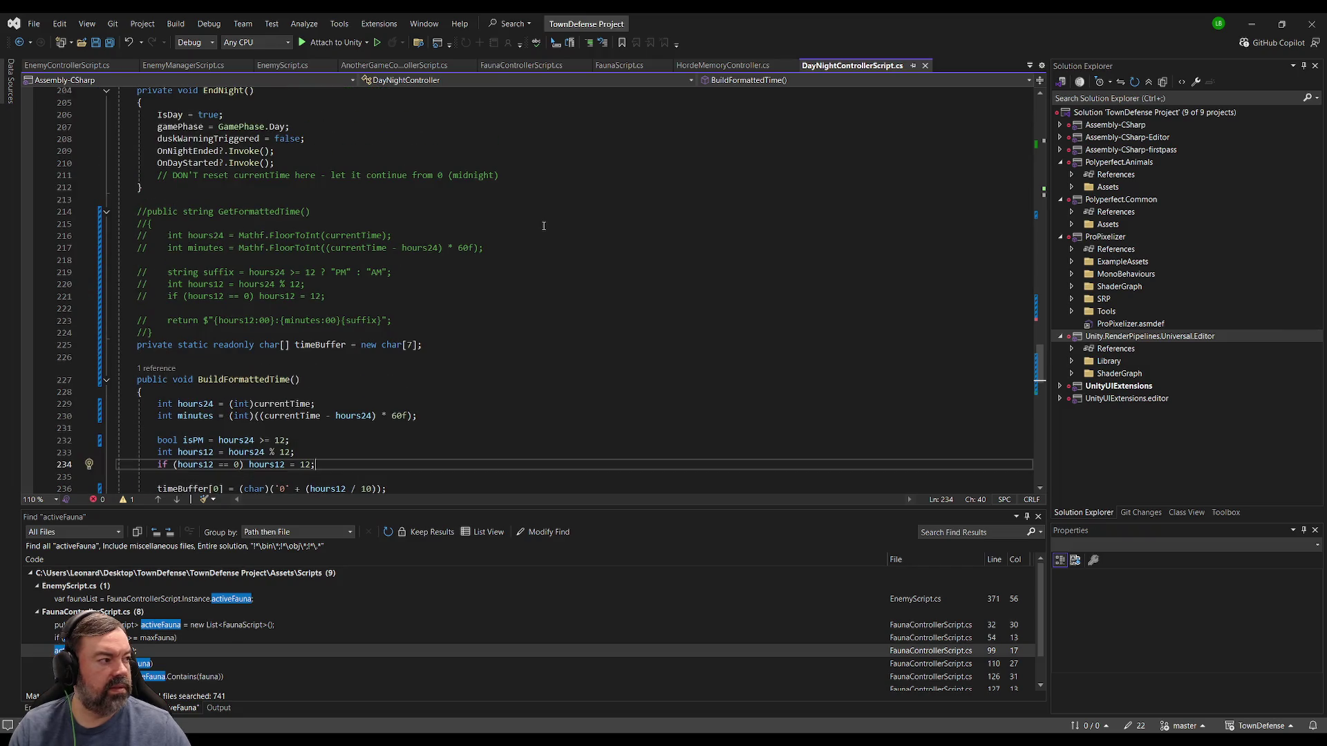
{"action": "scroll", "coordinate": [543, 232], "scroll_direction": "up", "scroll_amount": 17}
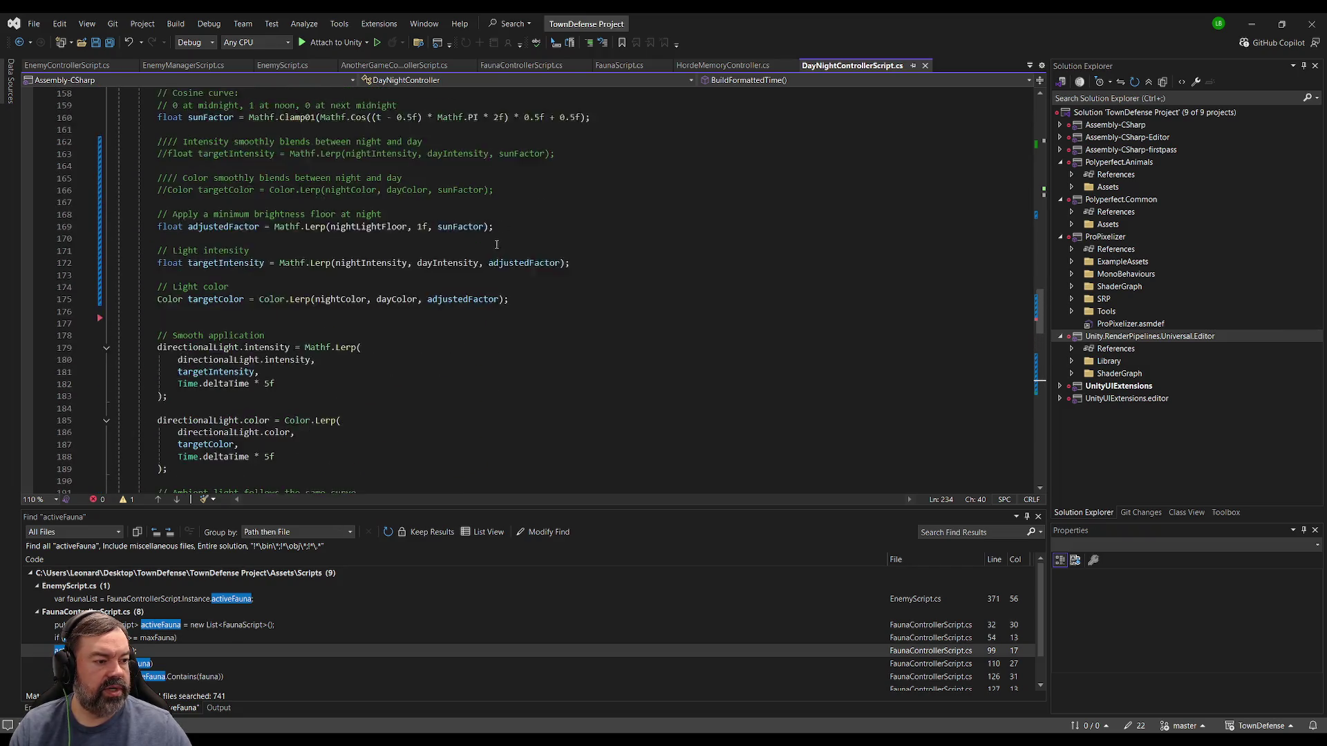
{"action": "scroll", "coordinate": [656, 278], "scroll_direction": "up", "scroll_amount": 2}
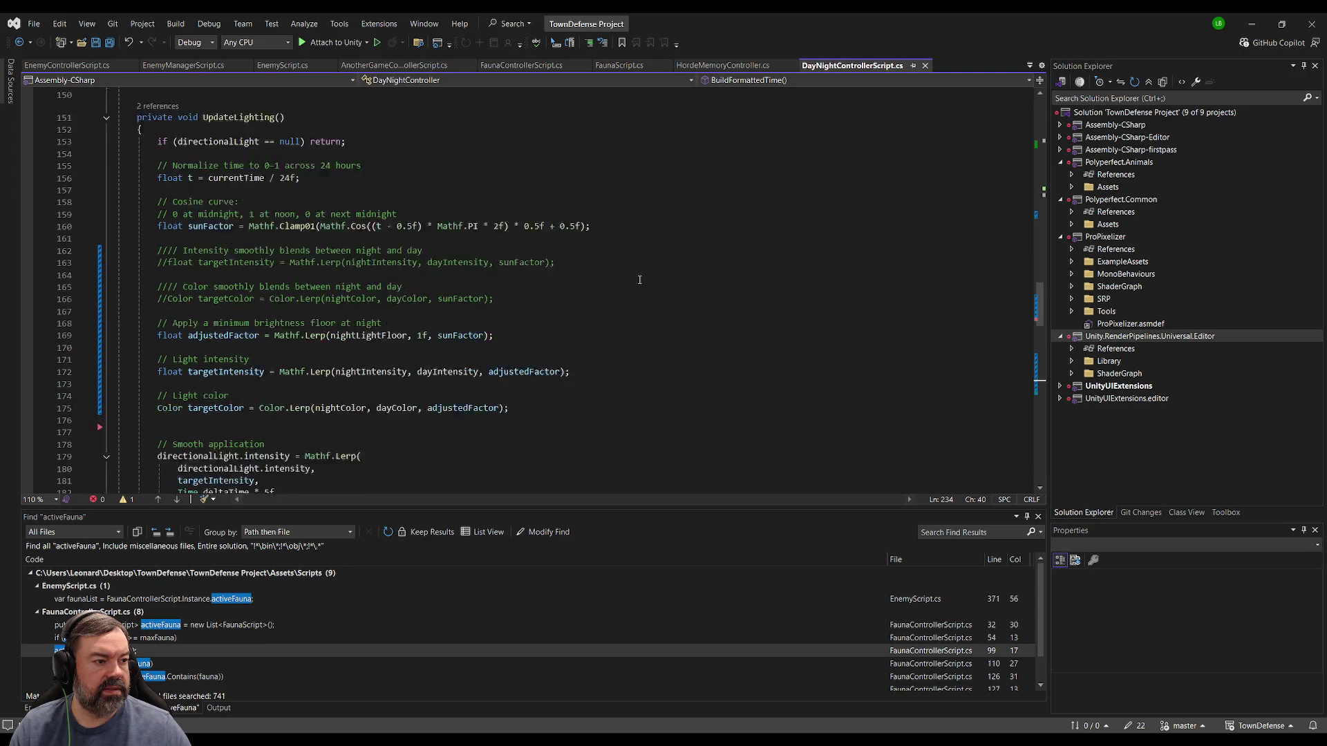
{"action": "scroll", "coordinate": [657, 278], "scroll_direction": "down", "scroll_amount": 2}
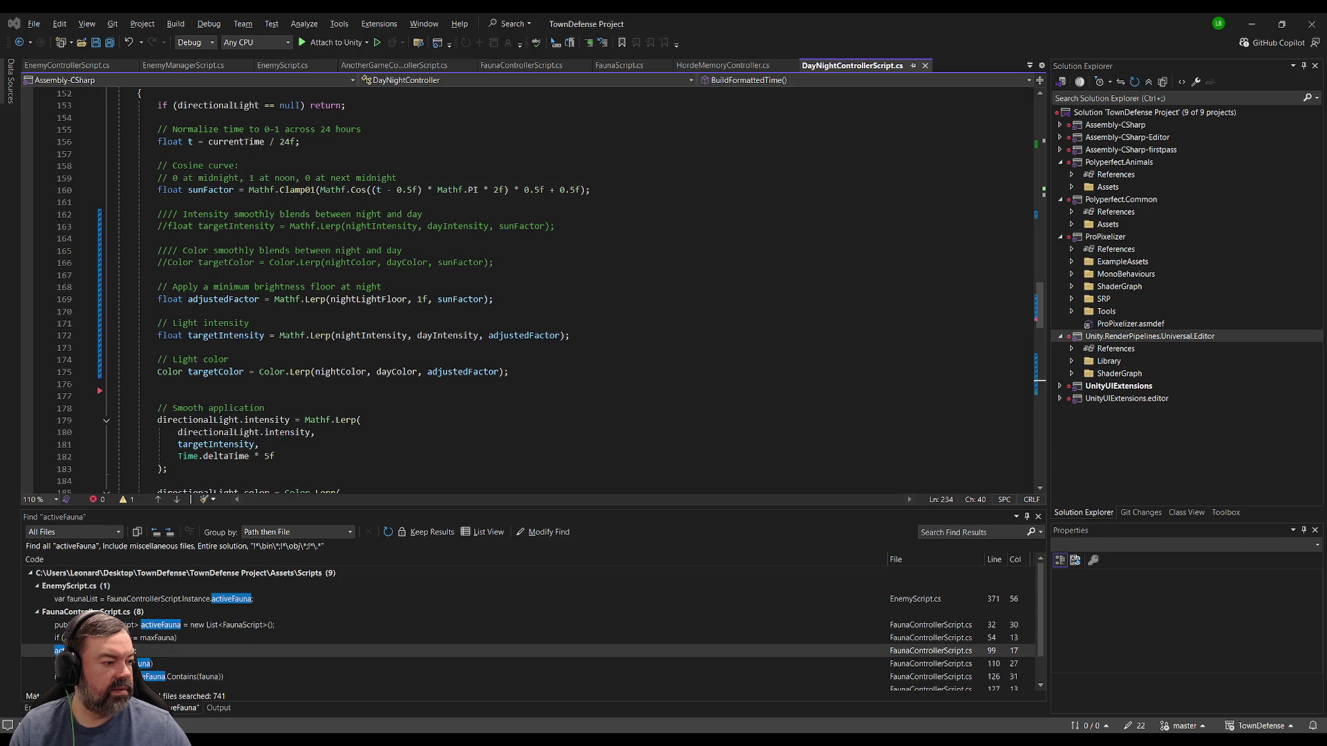
{"action": "mouse_move", "coordinate": [570, 335]}
{"action": "left_mouse_down"}
{"action": "mouse_move", "coordinate": [445, 335]}
{"action": "mouse_move", "coordinate": [86, 291]}
{"action": "left_mouse_up"}
{"action": "type", "text": "// Calculate base intensity from day/night blend         float targetIntensity = Mathf.Lerp(nightIntensity, dayIntensity, sunFactor);          // Apply a minimum brightness floor at night - this ensures night isn't pitch black         targetIntensity = Mathf.Max(targetIntensity, nightLightFloor);"}
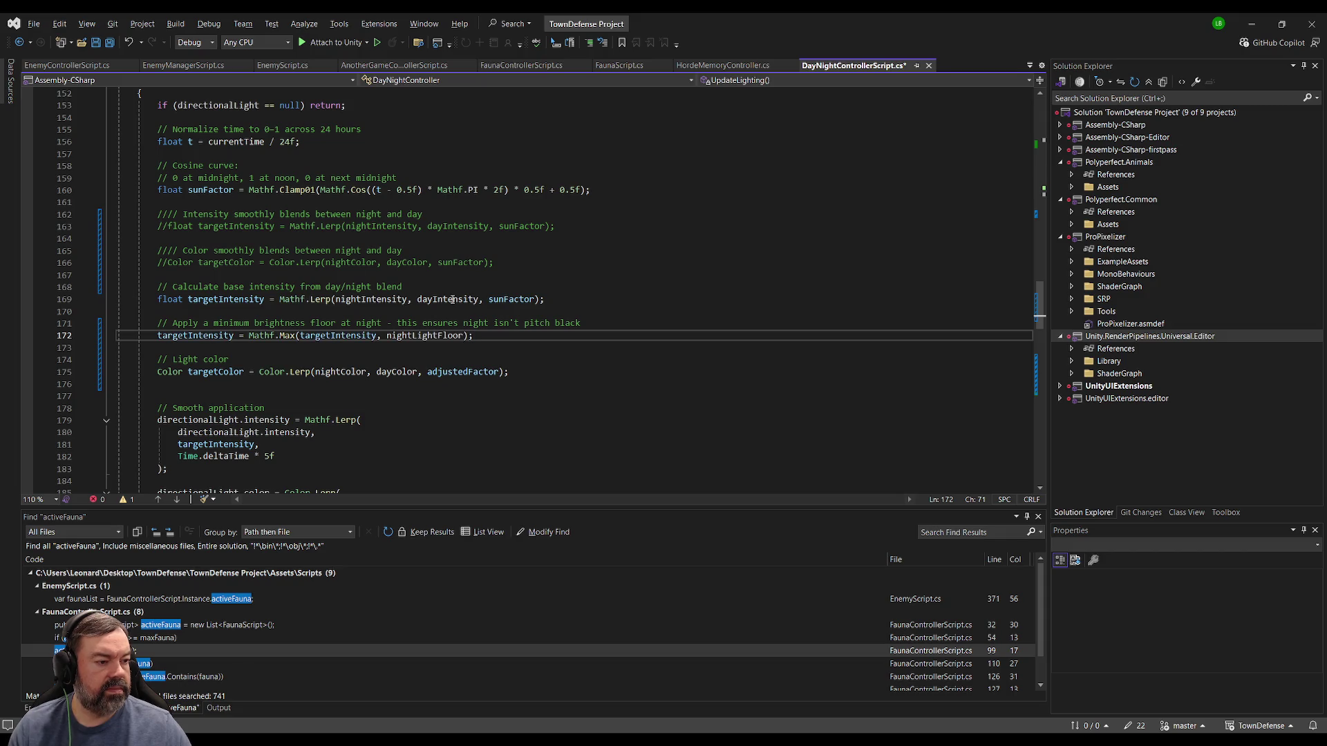
Review the light color section further down in UpdateLighting.
{"action": "left_click", "coordinate": [606, 280]}
{"action": "key", "text": "alt+Tab"}
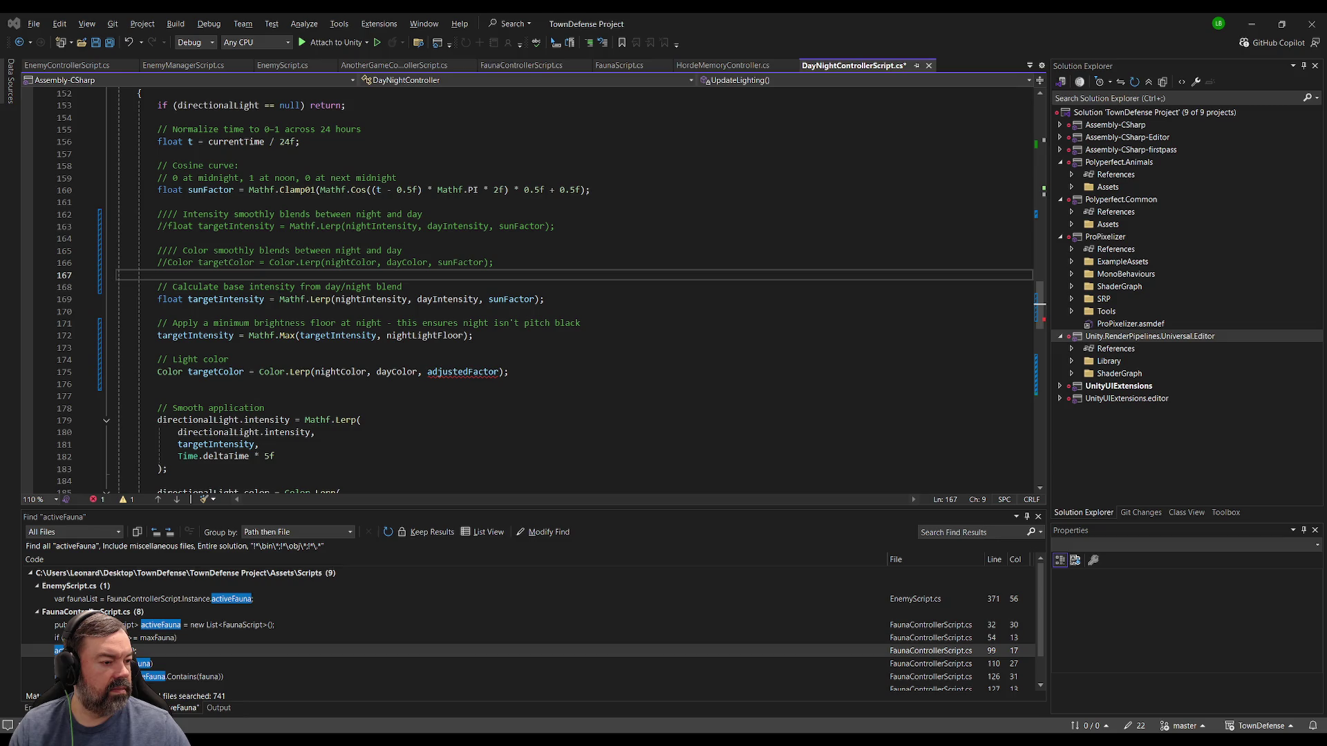
{"action": "left_click", "coordinate": [228, 359]}
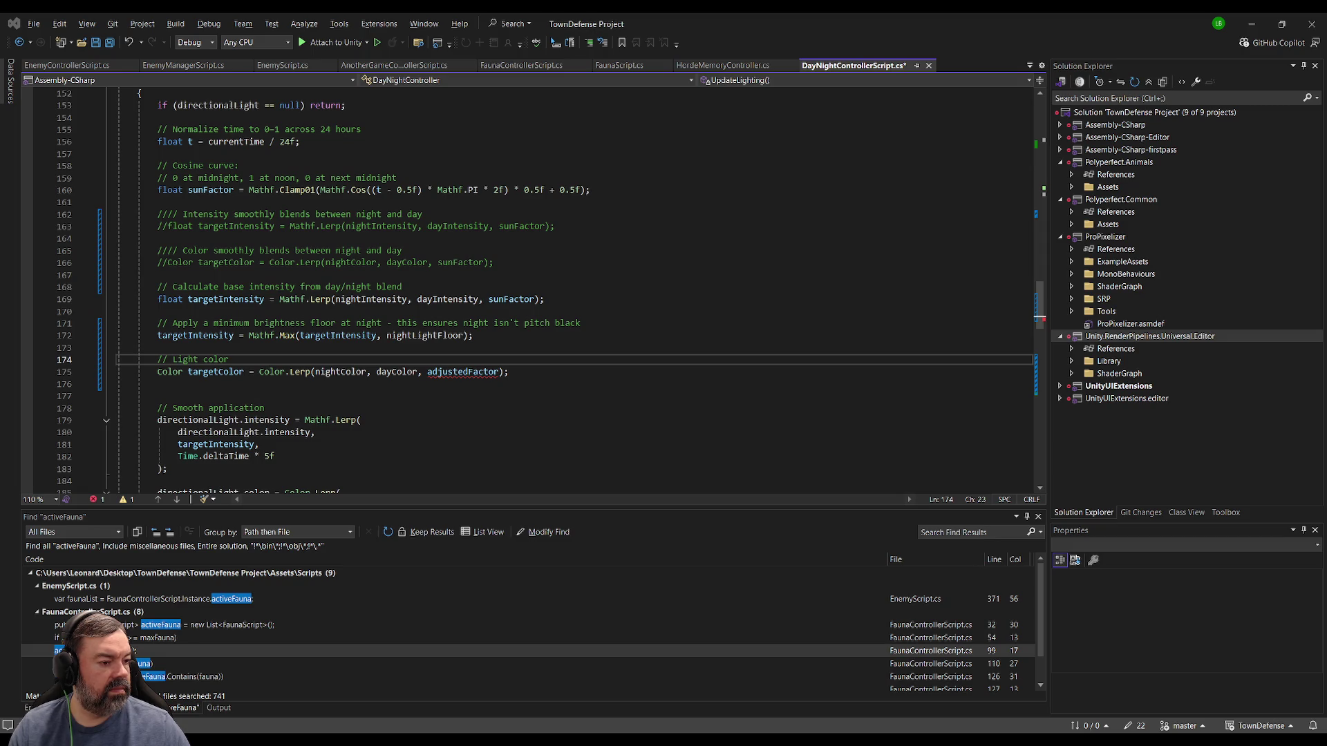
{"action": "scroll", "coordinate": [196, 290], "scroll_direction": "down", "scroll_amount": 8}
{"action": "left_click", "coordinate": [196, 312]}
{"action": "scroll", "coordinate": [196, 274], "scroll_direction": "up", "scroll_amount": 12}
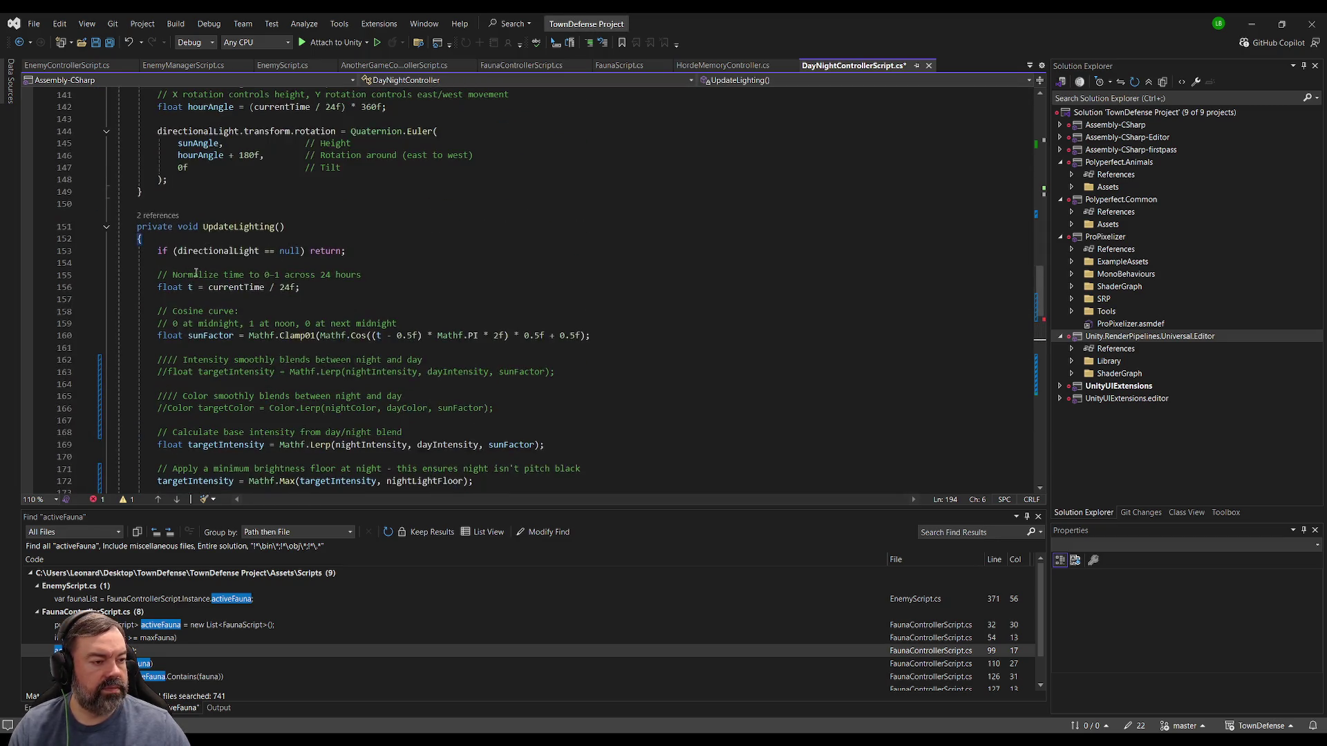
Replace UpdateLighting with the version that sets light intensity and color instantly, and save.
{"action": "left_click", "coordinate": [140, 204], "text": "shift"}
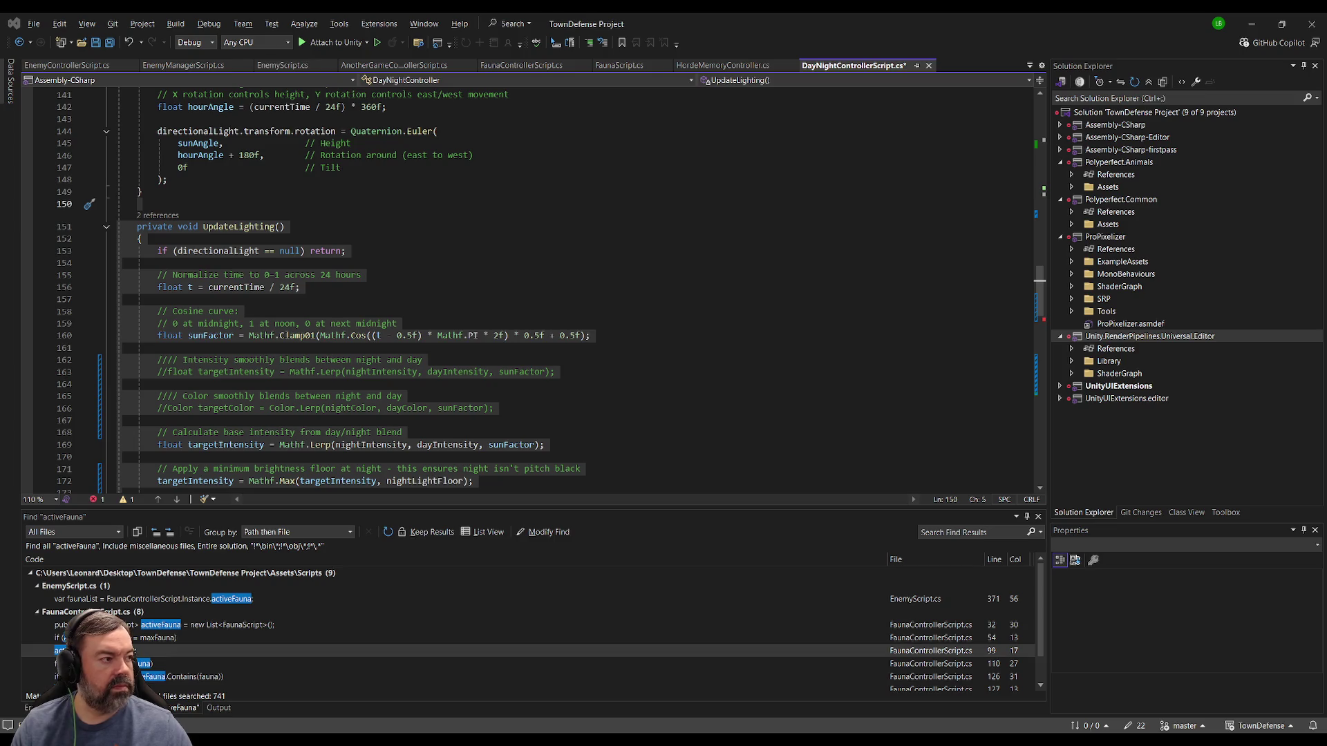
{"action": "key", "text": "ctrl+v"}
{"action": "key", "text": "ctrl+s"}
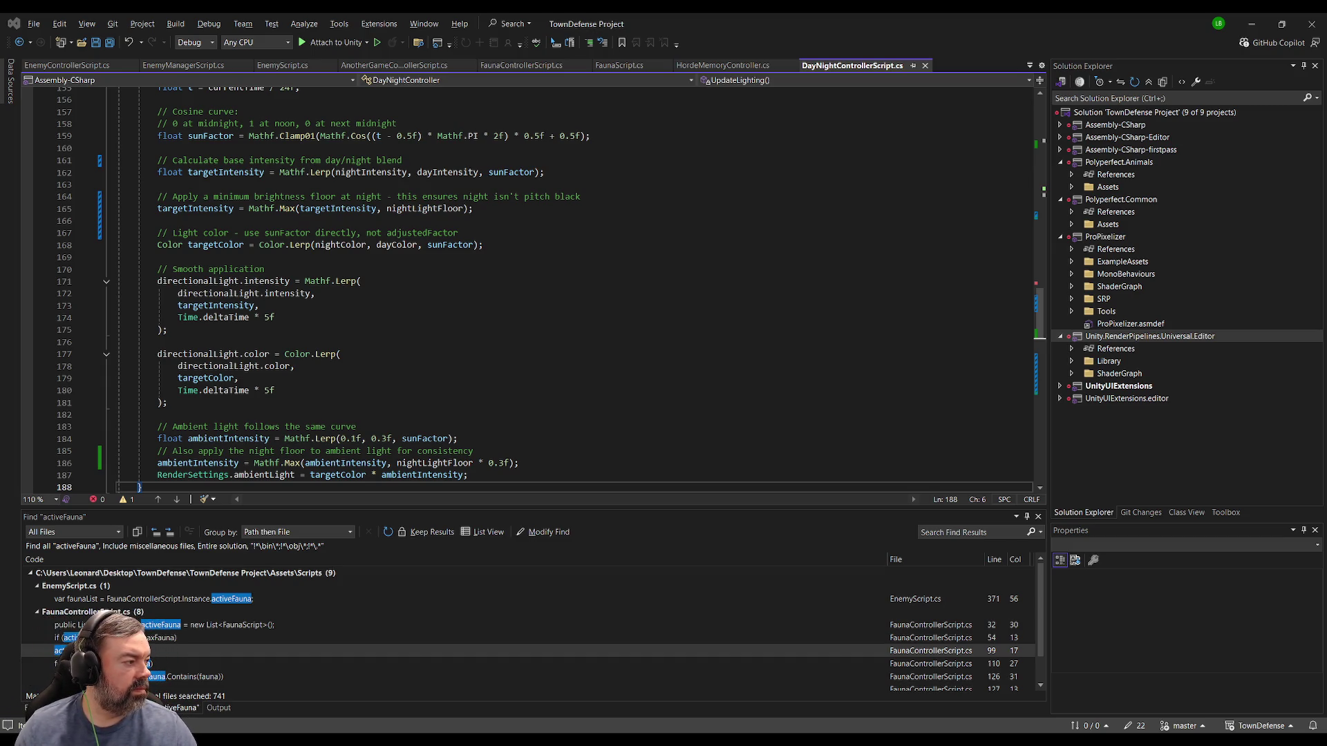
{"action": "key", "text": "ctrl+v"}
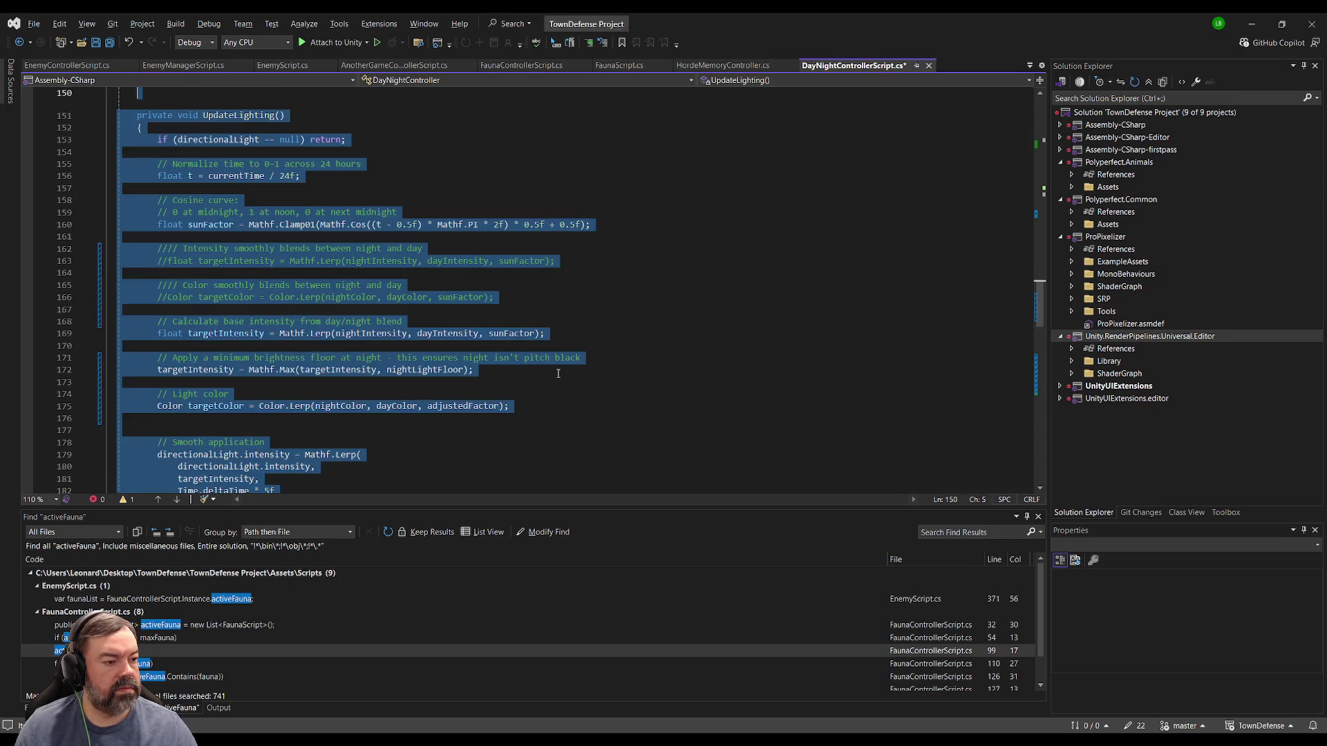
{"action": "key", "text": "ctrl+s"}
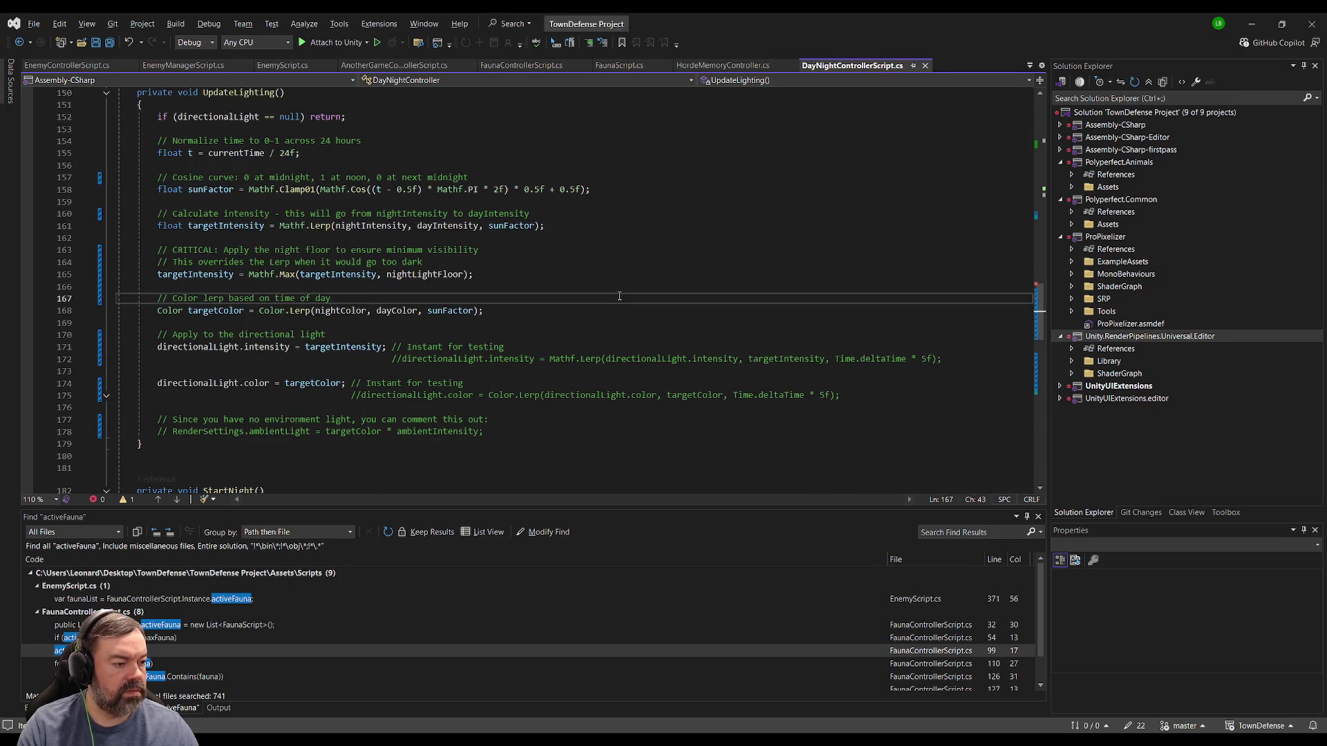
{"action": "key", "text": "ctrl+Home"}
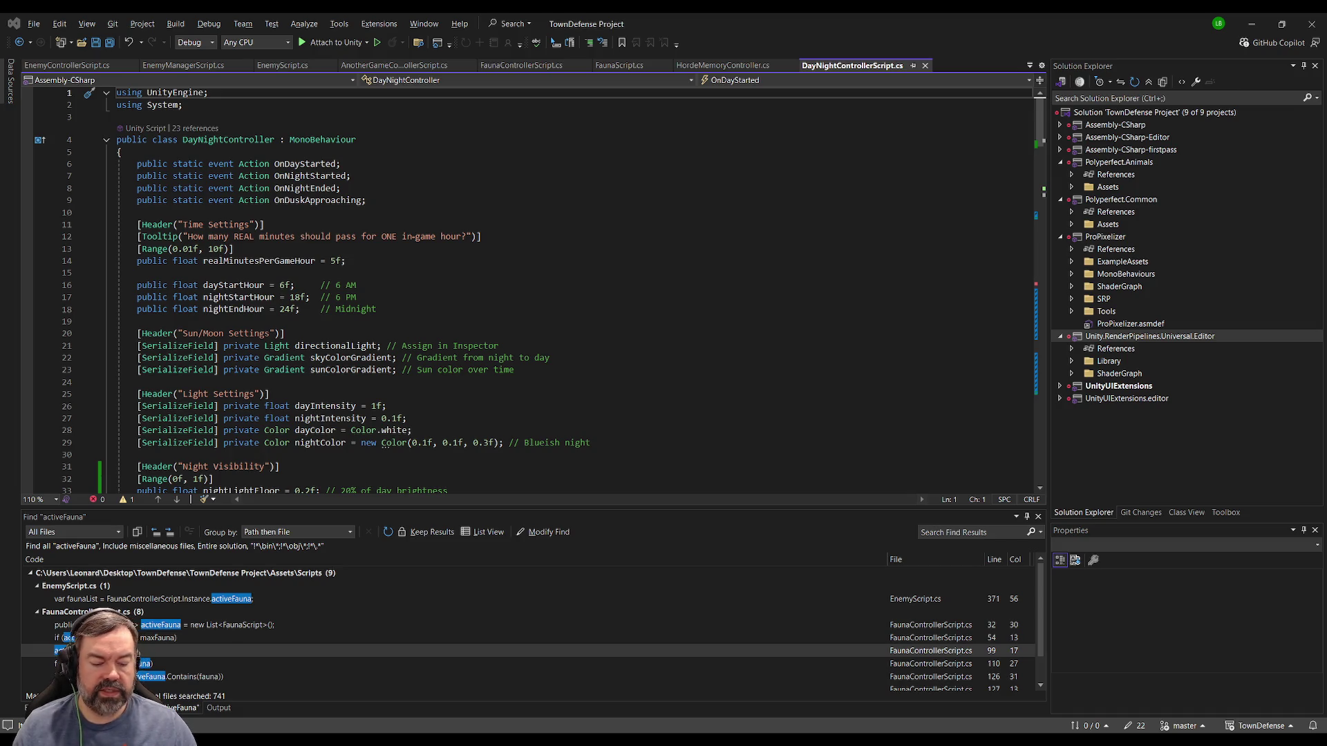
Change the nightIntensity default value to 0 in the field declarations.
{"action": "left_click", "coordinate": [360, 321]}
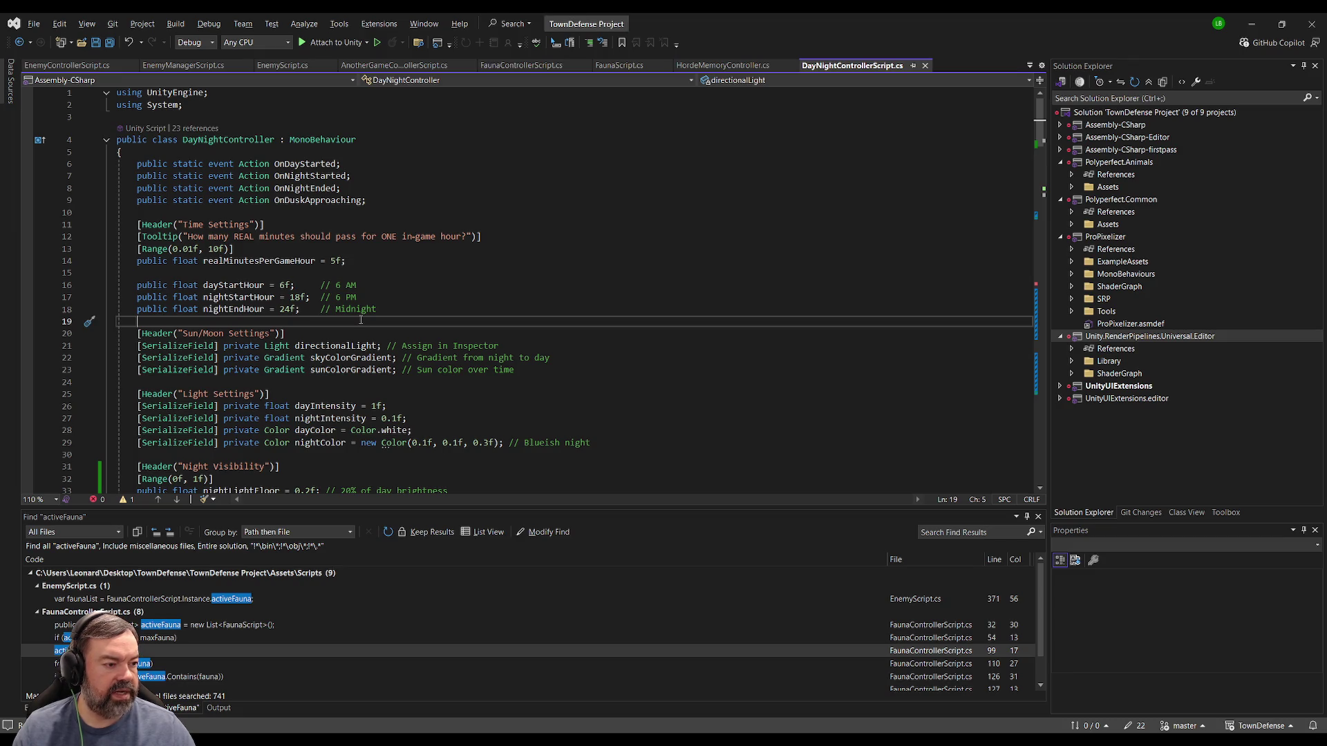
{"action": "key", "text": "alt+Tab"}
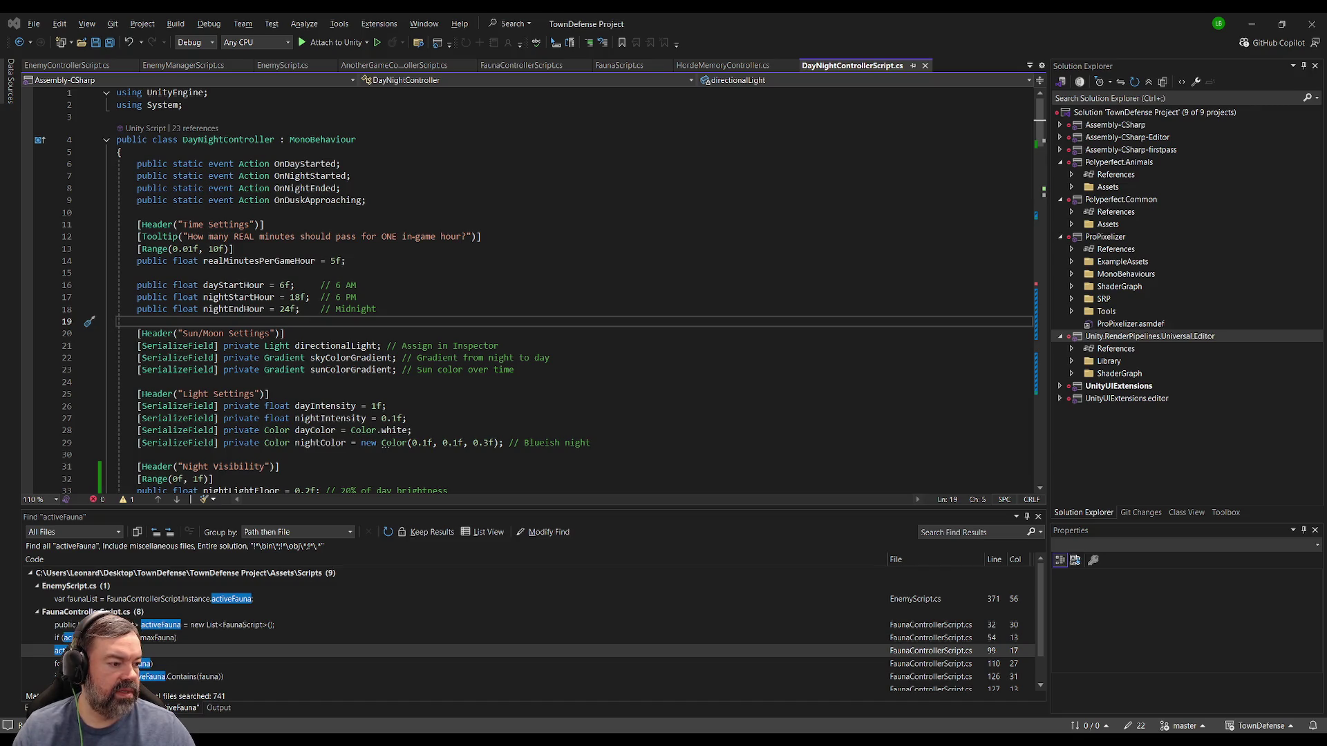
{"action": "left_click", "coordinate": [391, 407]}
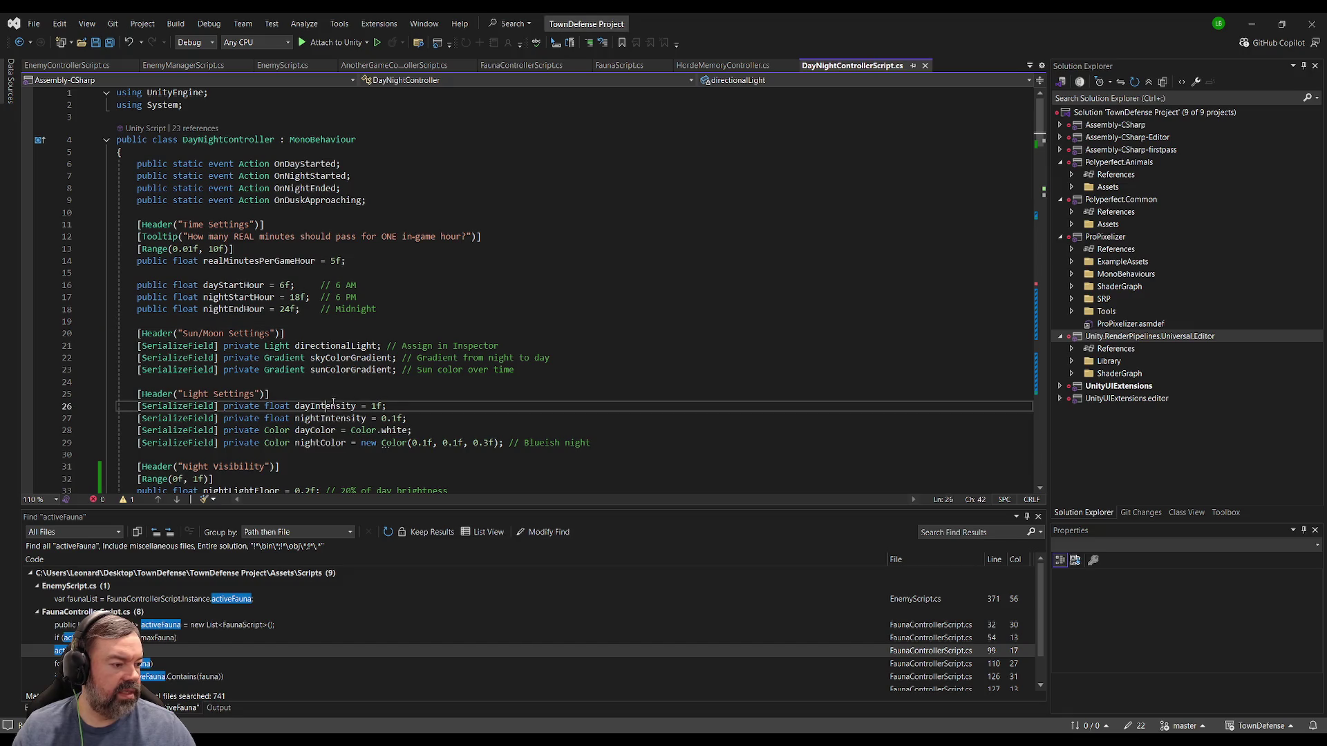
{"action": "left_click", "coordinate": [393, 419]}
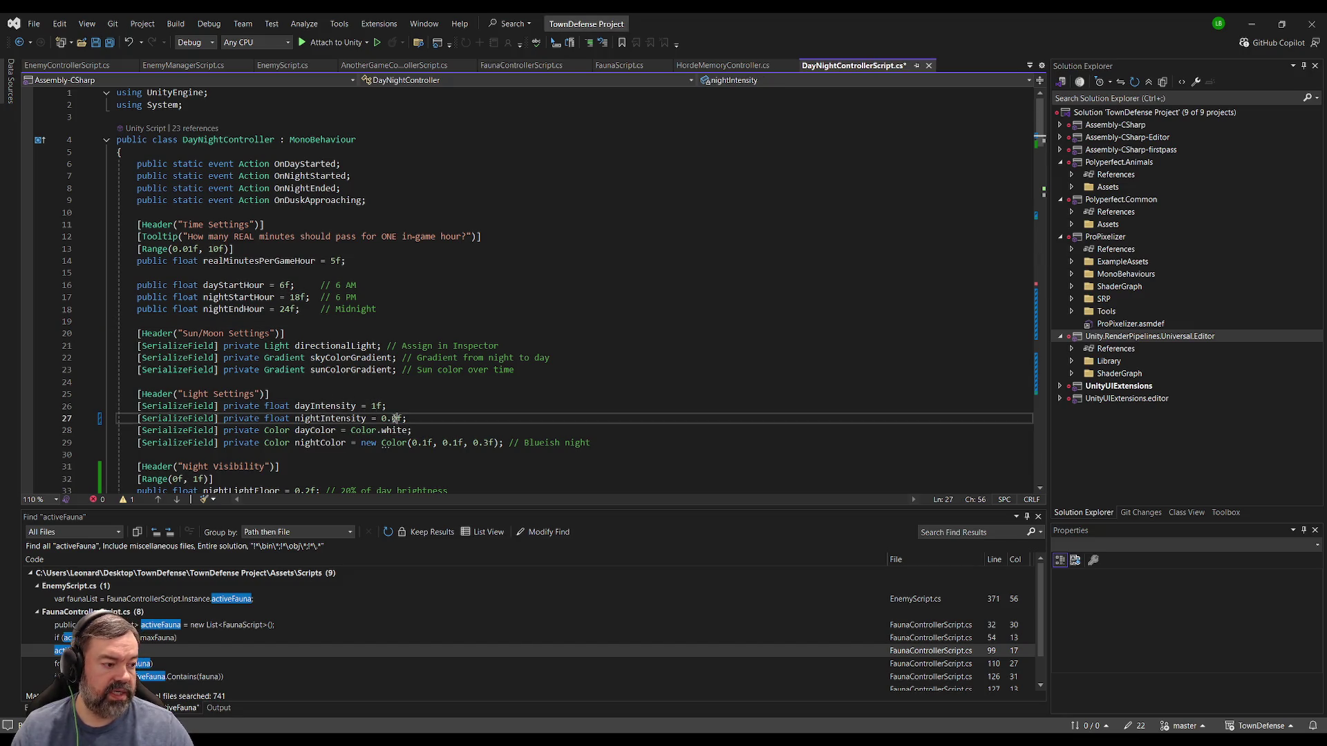
{"action": "key", "text": "Delete"}
{"action": "type", "text": "0"}
{"action": "key", "text": "Up"}
{"action": "key", "text": "Up"}
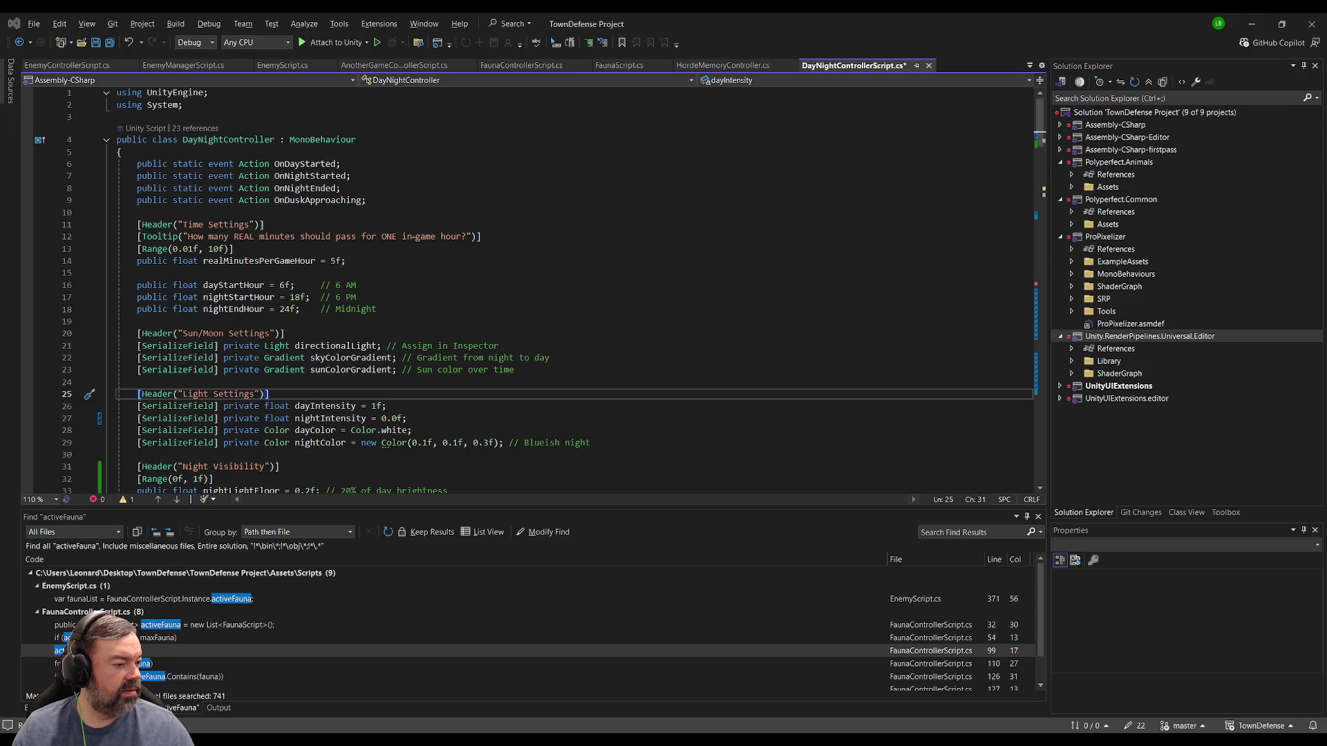
Change the nightLightFloor default to 0.15f, save the script, and return to Unity.
{"action": "left_click", "coordinate": [598, 466]}
{"action": "scroll", "coordinate": [598, 453], "scroll_direction": "down", "scroll_amount": 3}
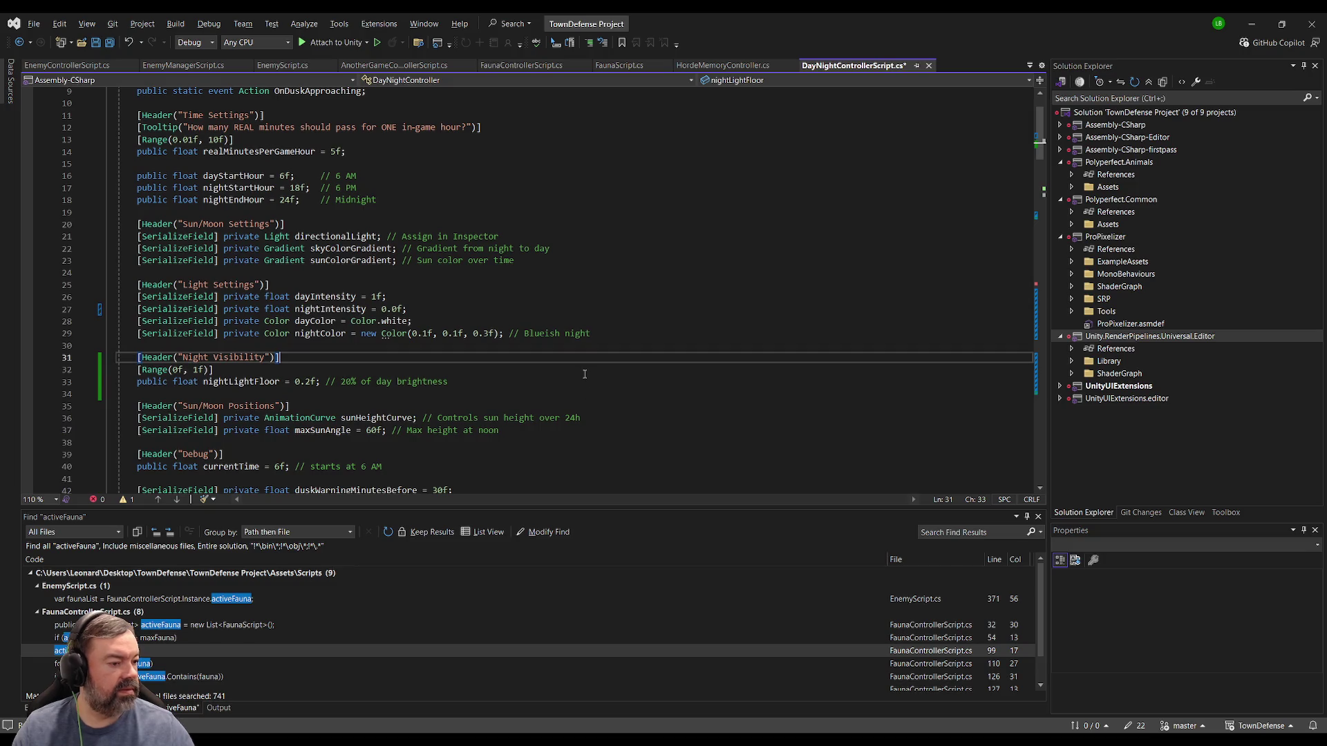
{"action": "key", "text": "alt+Tab"}
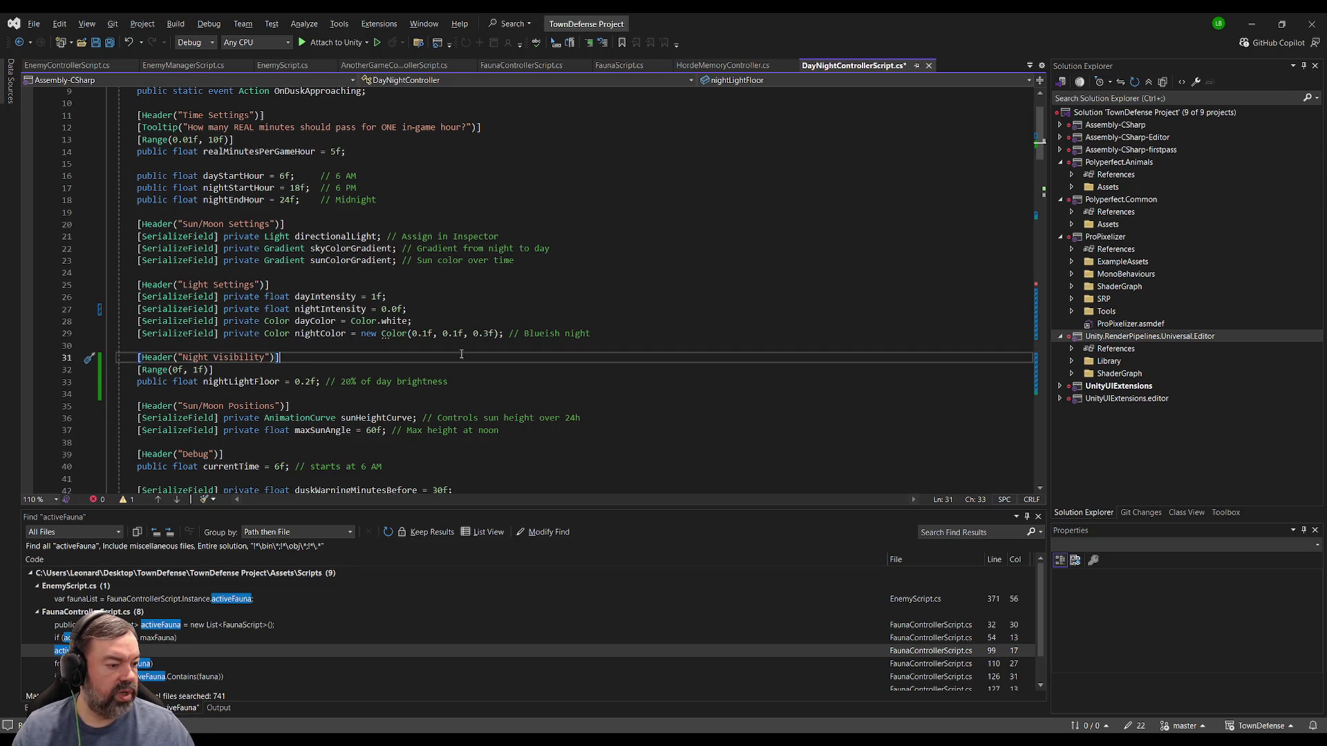
{"action": "left_click", "coordinate": [306, 382]}
{"action": "type", "text": "15"}
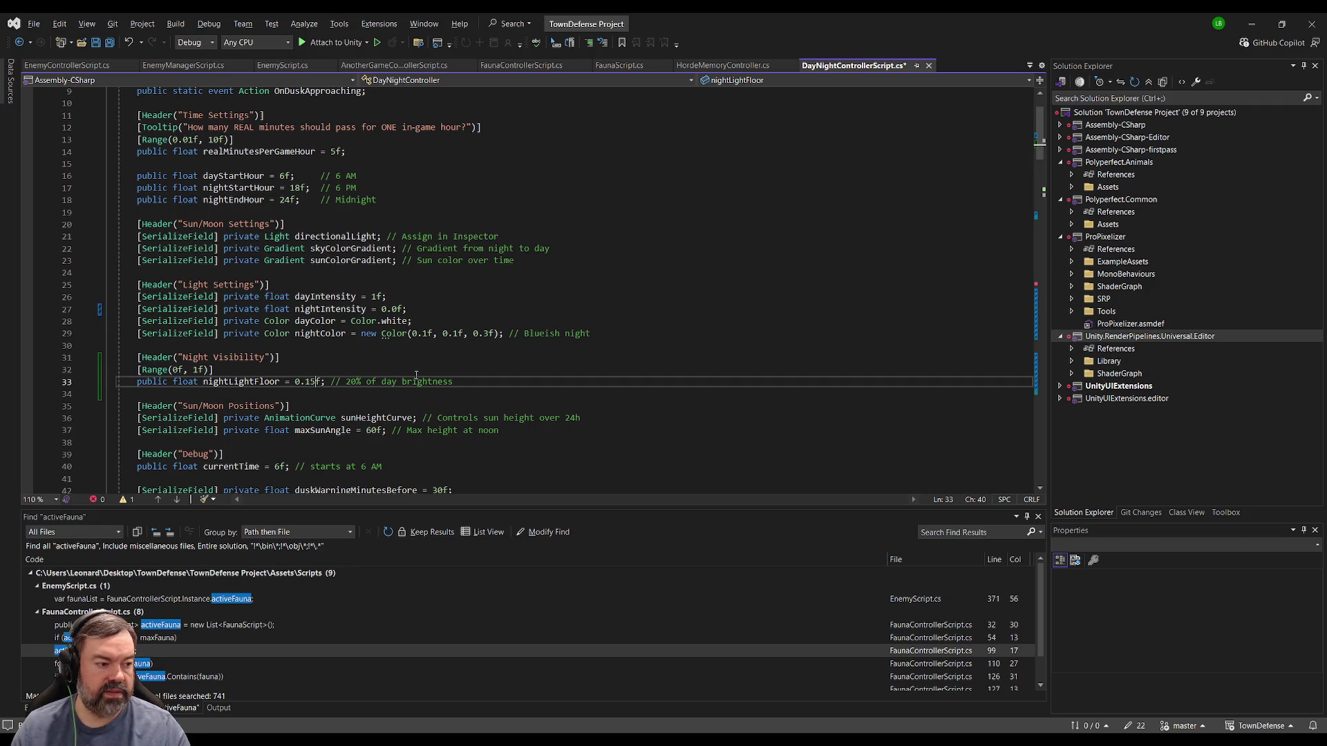
{"action": "key", "text": "ctrl+s"}
{"action": "key", "text": "alt+Tab"}
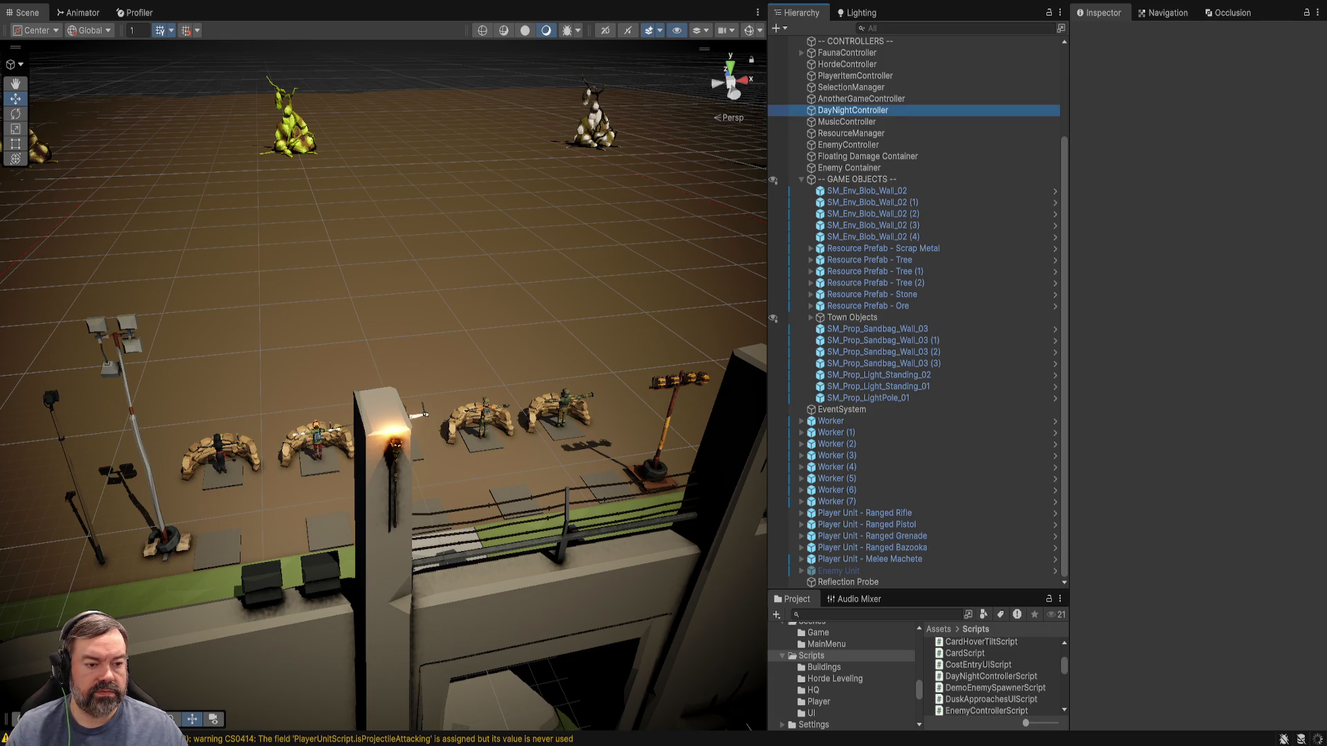
Set the DayNightController's Night Light Floor to 0.15 and start Play mode.
{"action": "left_click", "coordinate": [1248, 342]}
{"action": "left_click", "coordinate": [1307, 403]}
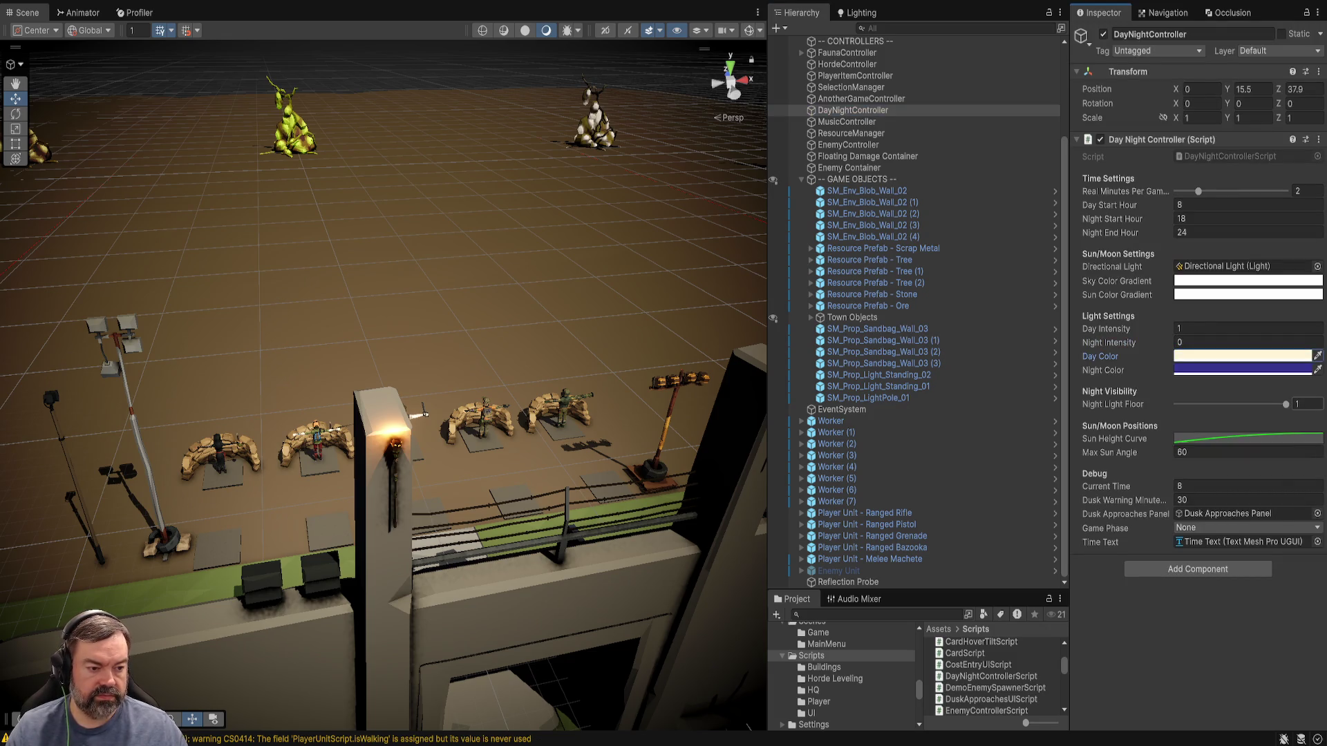
{"action": "key", "text": "BackSpace"}
{"action": "type", "text": "0.15"}
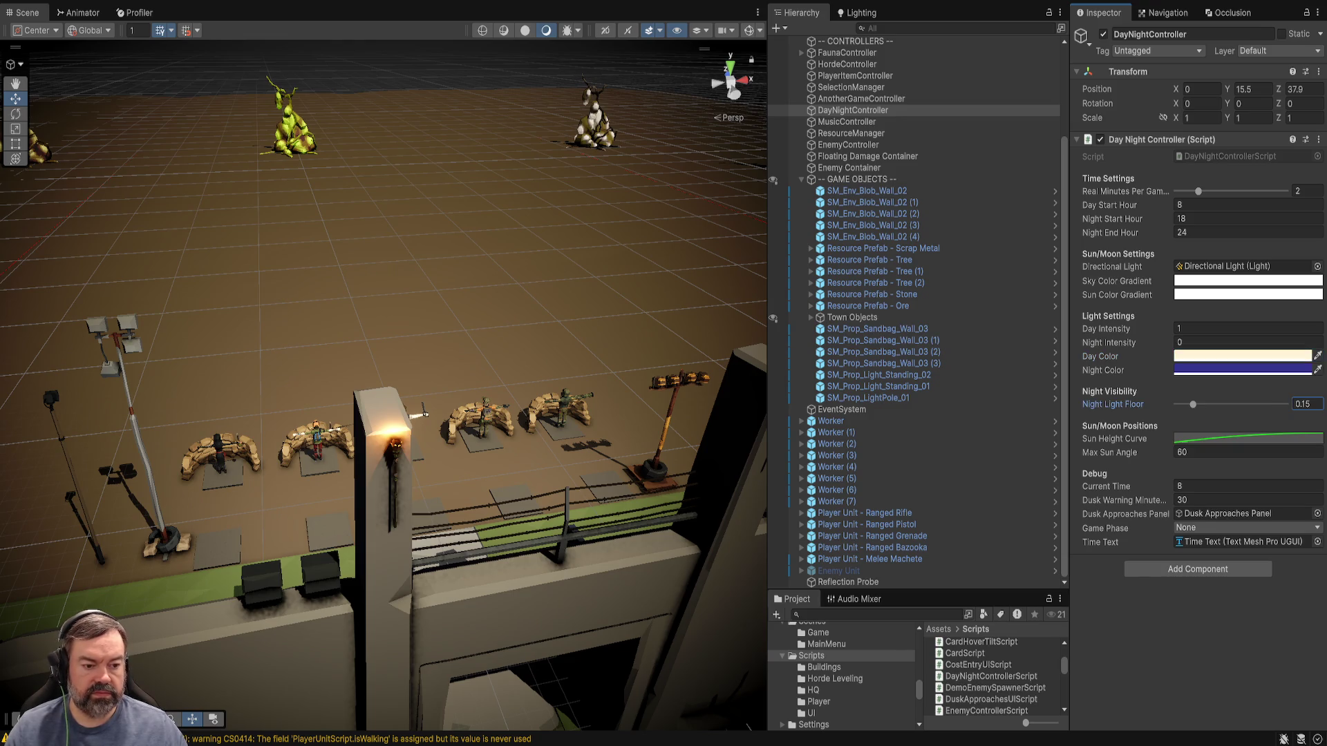
{"action": "key", "text": "alt+Tab"}
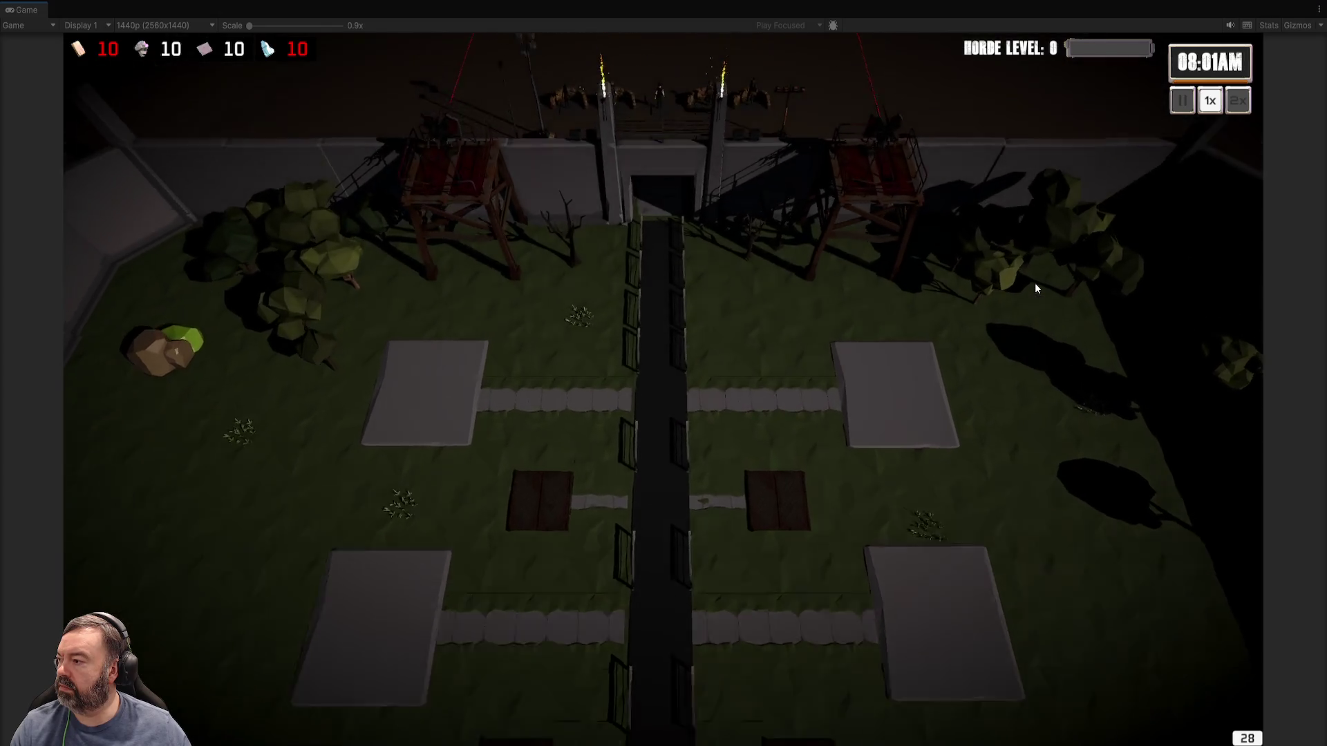
Fast-forward to night using Real Minutes Per Game values 0.01 and 0.0, restoring 2 afterward.
{"action": "key", "text": "shift+space"}
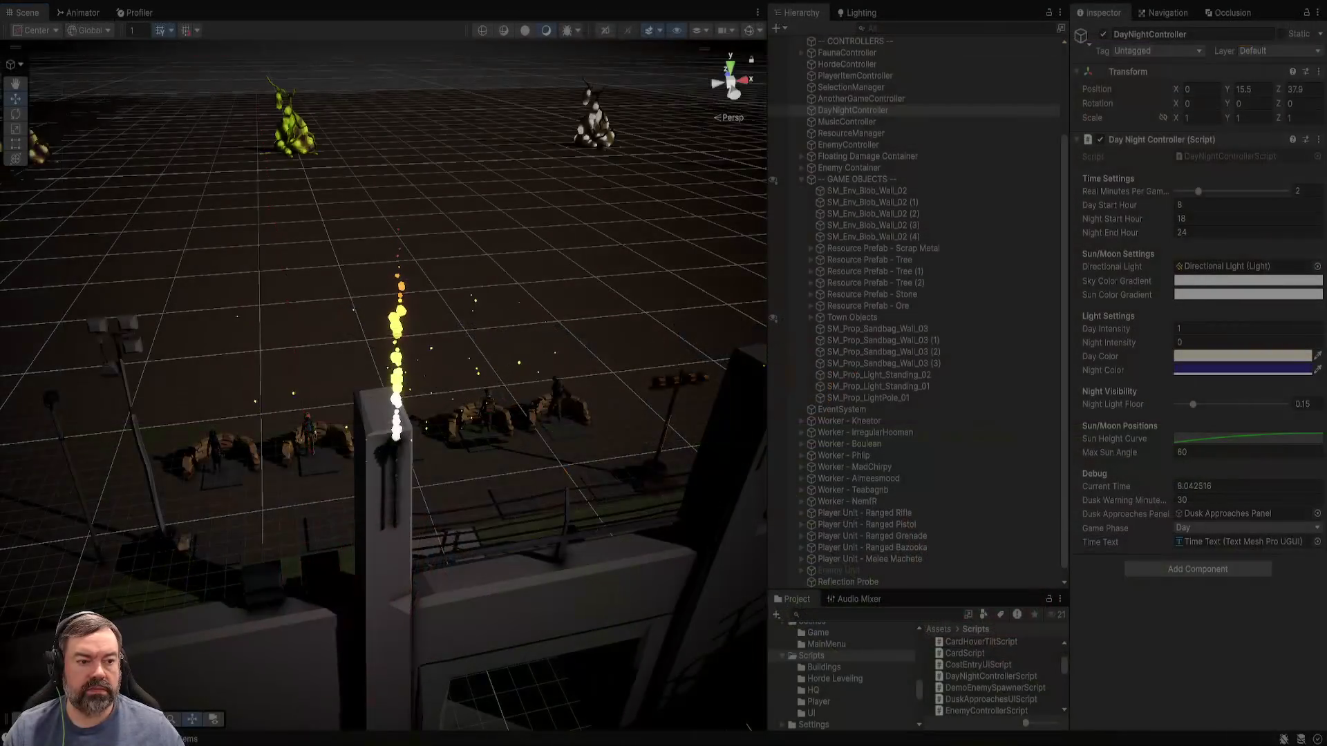
{"action": "type", "text": "0.2"}
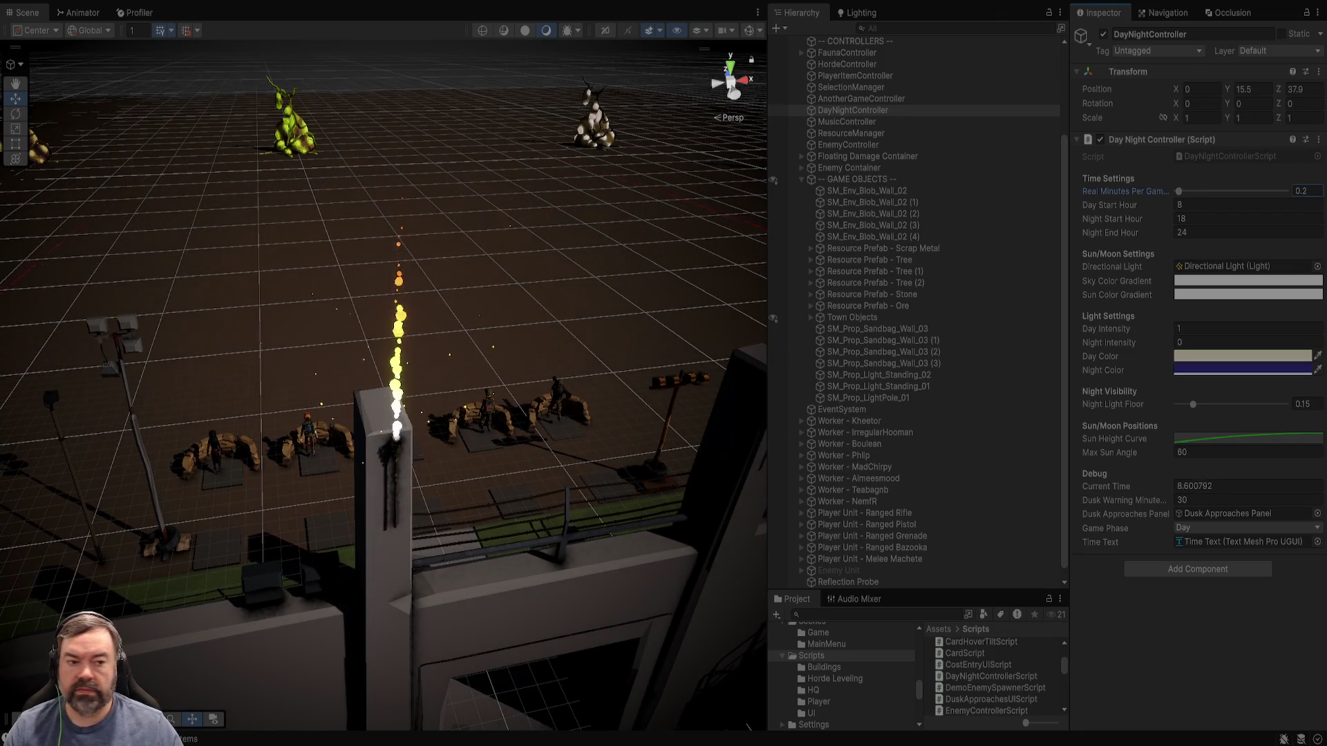
{"action": "key", "text": "BackSpace"}
{"action": "type", "text": "01"}
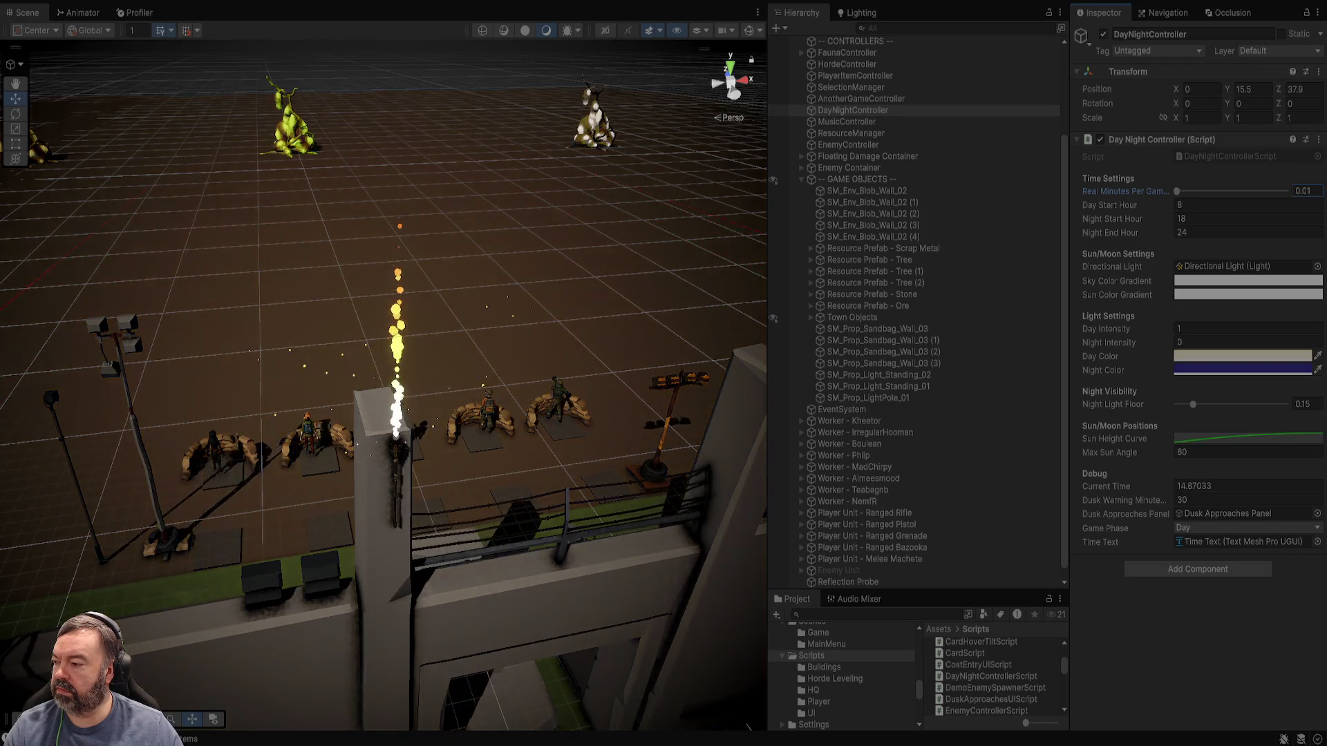
{"action": "key", "text": "BackSpace"}
{"action": "key", "text": "BackSpace"}
{"action": "key", "text": "BackSpace"}
{"action": "type", "text": "2"}
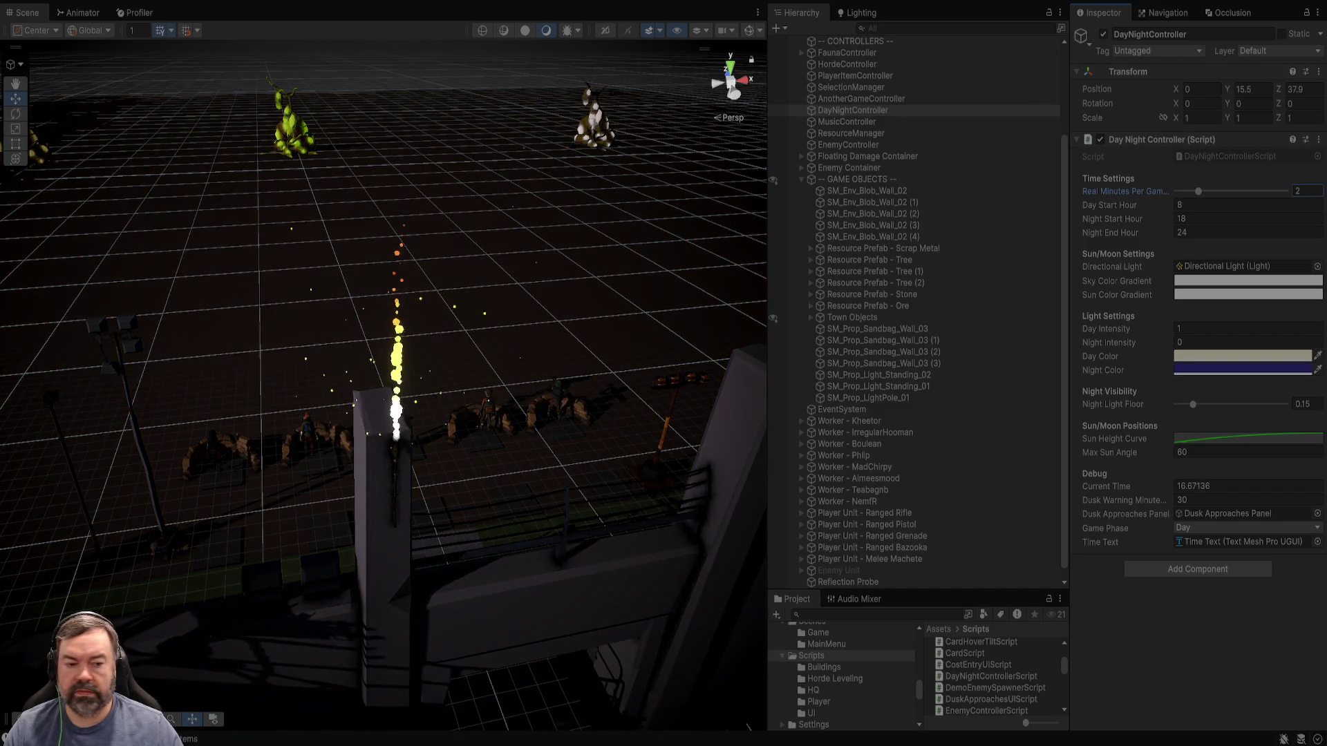
{"action": "key", "text": "BackSpace"}
{"action": "type", "text": "0.0"}
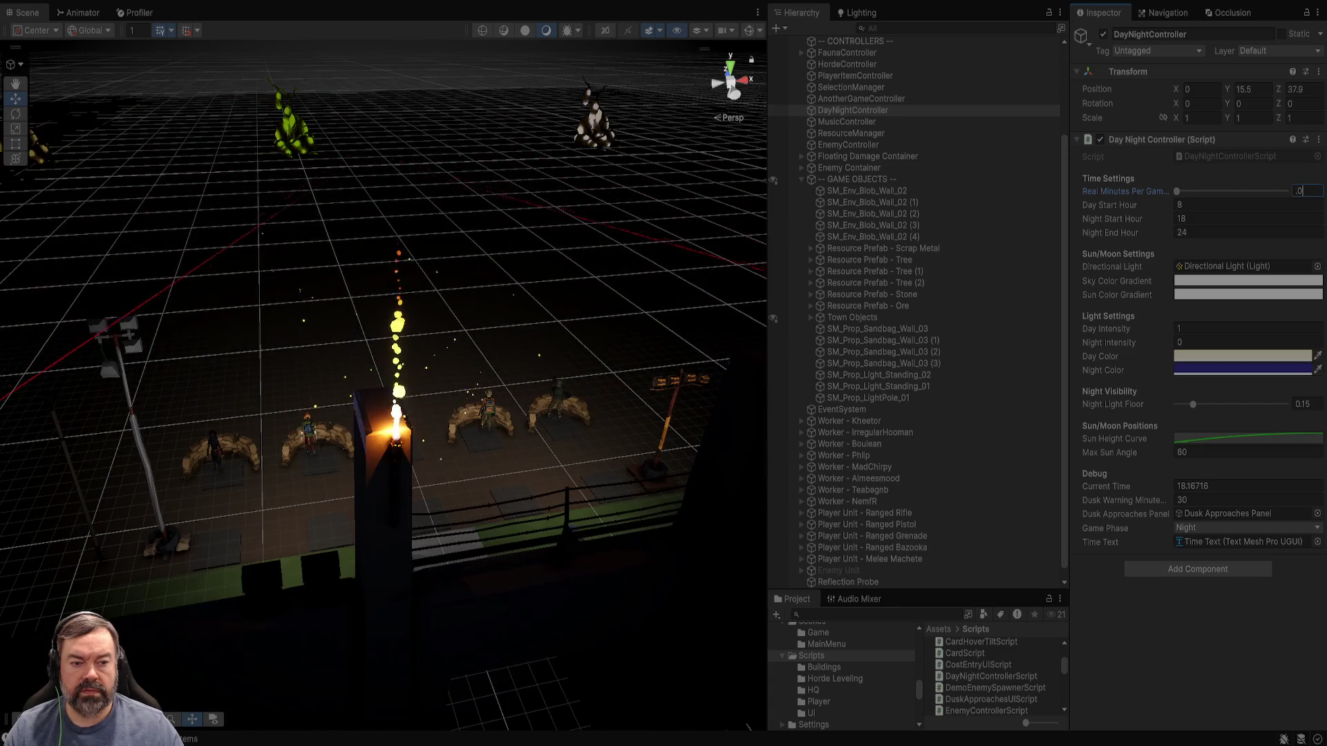
{"action": "key", "text": "BackSpace"}
{"action": "key", "text": "BackSpace"}
{"action": "key", "text": "BackSpace"}
{"action": "type", "text": "2"}
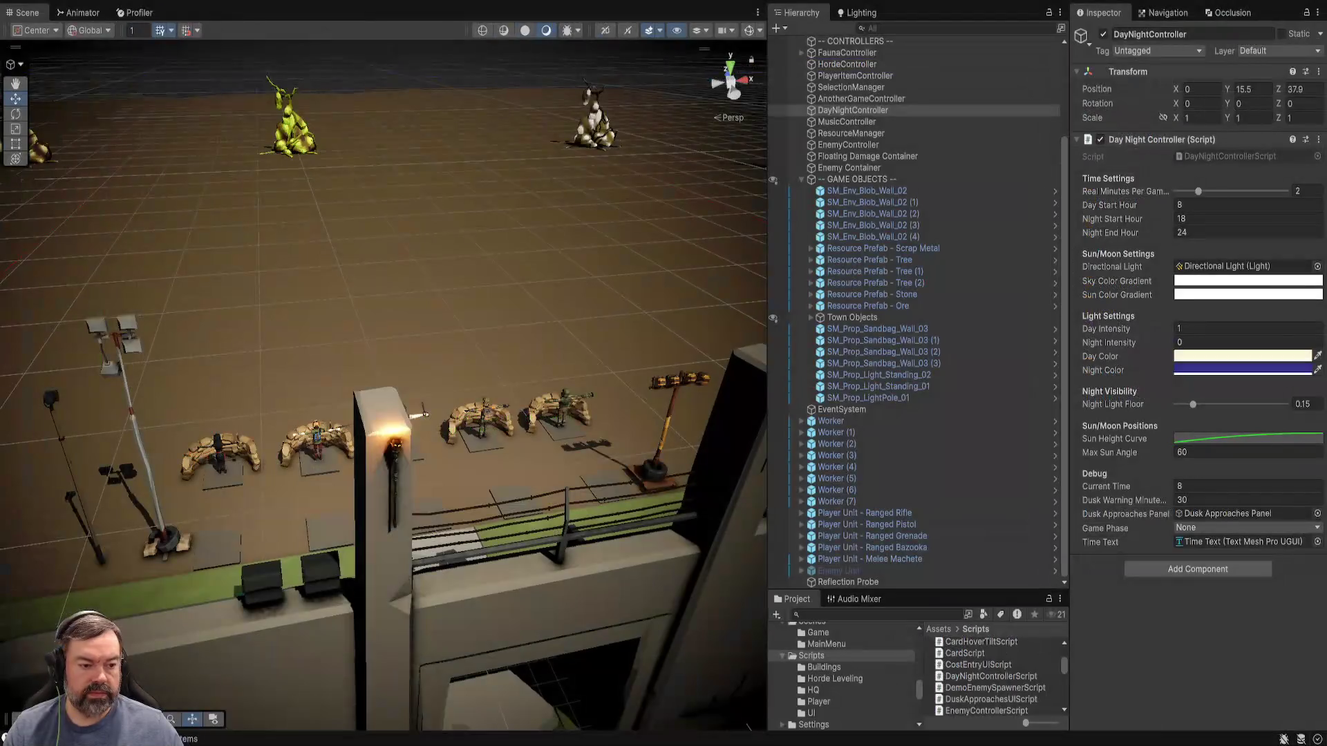
Play with Night Light Floor 0.3 and clock speed 1, then drag the floor higher to brighten night.
{"action": "key", "text": "BackSpace"}
{"action": "key", "text": "BackSpace"}
{"action": "type", "text": "3"}
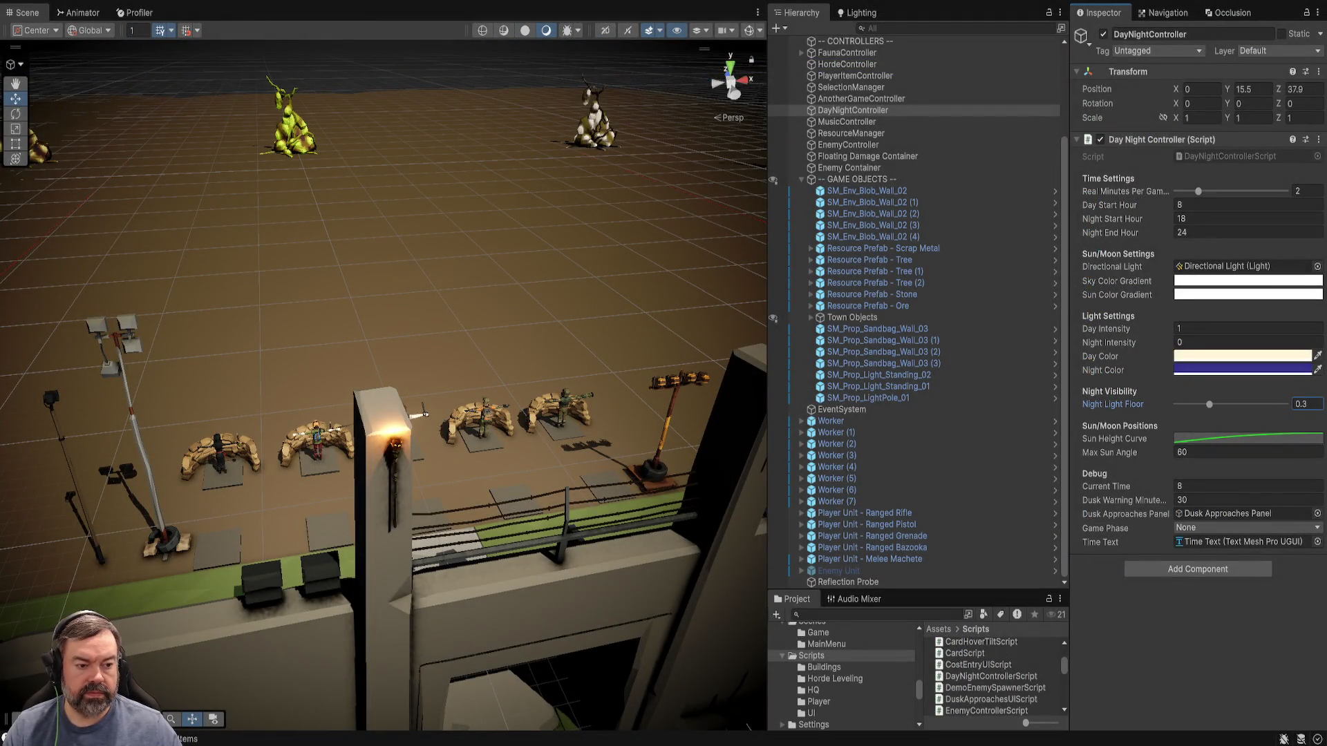
{"action": "key", "text": "ctrl+p"}
{"action": "type", "text": "0.01"}
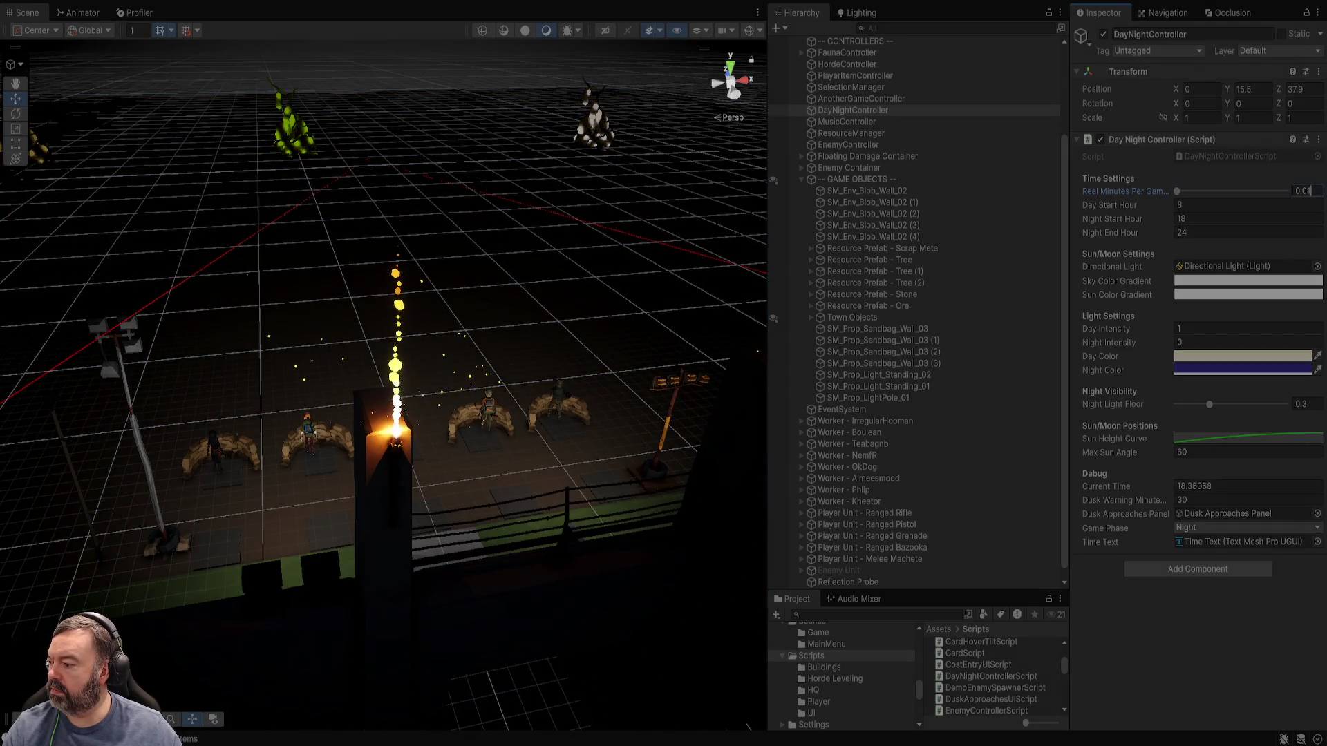
{"action": "left_click", "coordinate": [1303, 191]}
{"action": "type", "text": "1"}
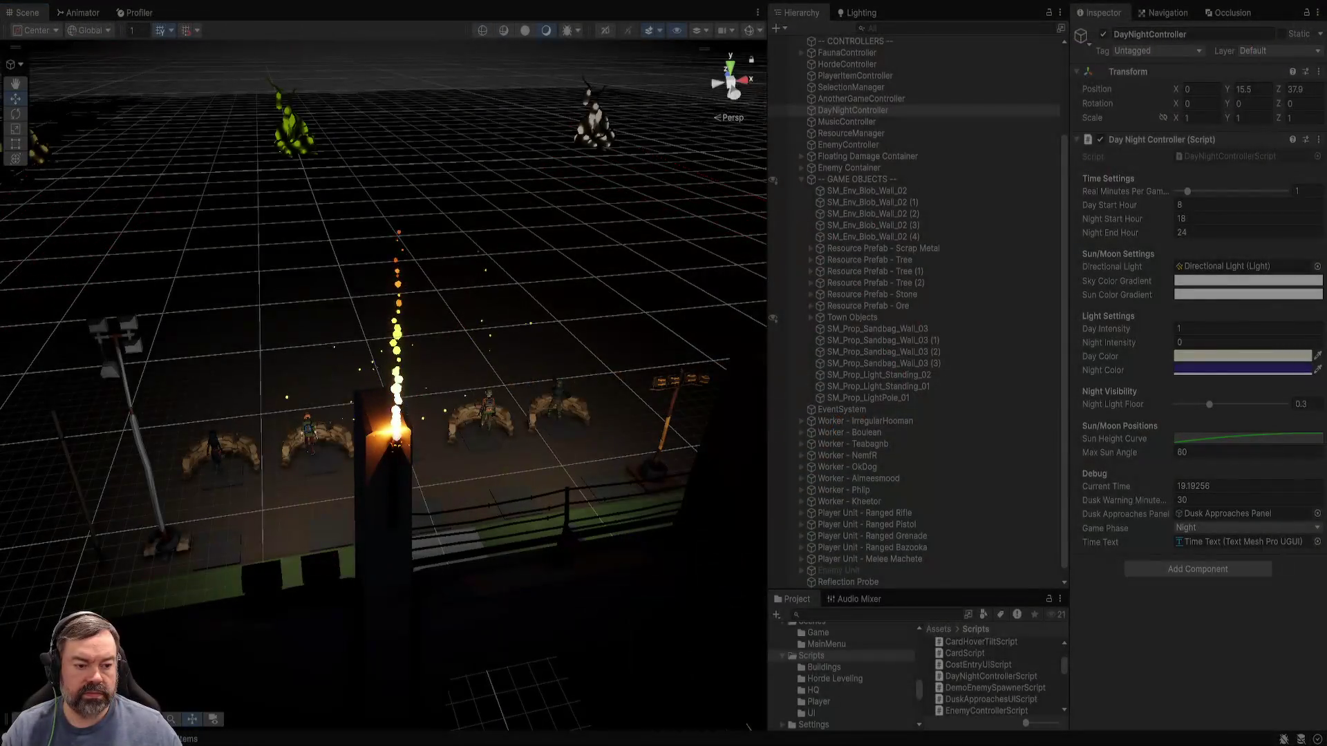
{"action": "left_click_drag", "start_coordinate": [1244, 405], "coordinate": [1264, 404]}
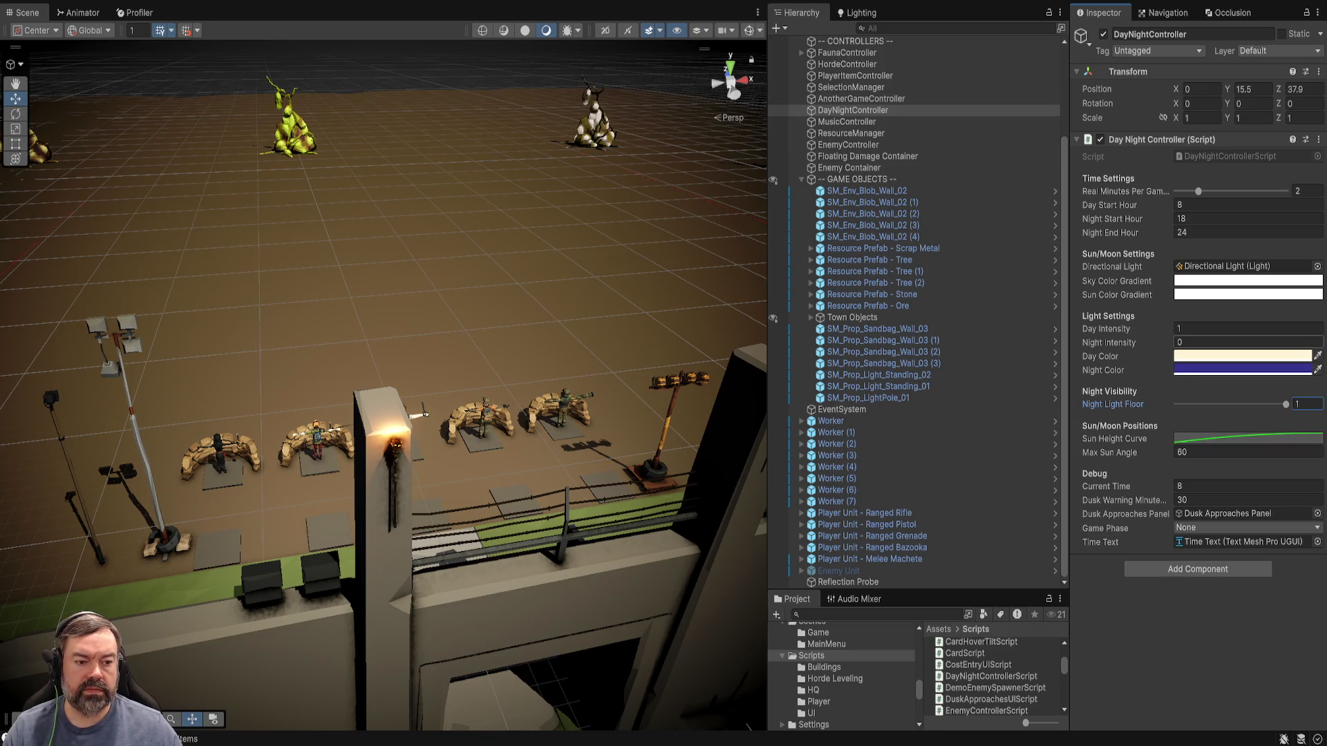
Set Real Minutes Per Game Hour to 0.01 so the clock races toward dusk.
{"action": "left_click", "coordinate": [1244, 342]}
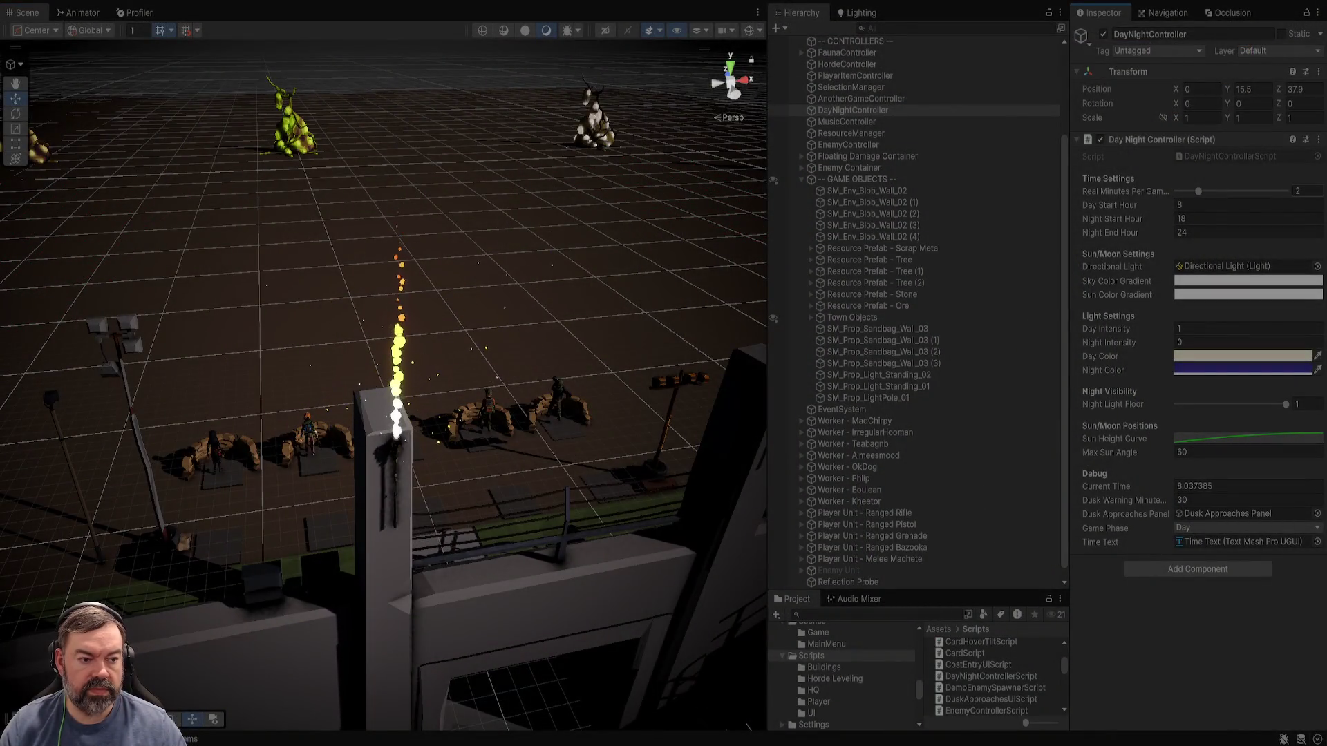
{"action": "type", "text": "0.01"}
{"action": "key", "text": "Return"}
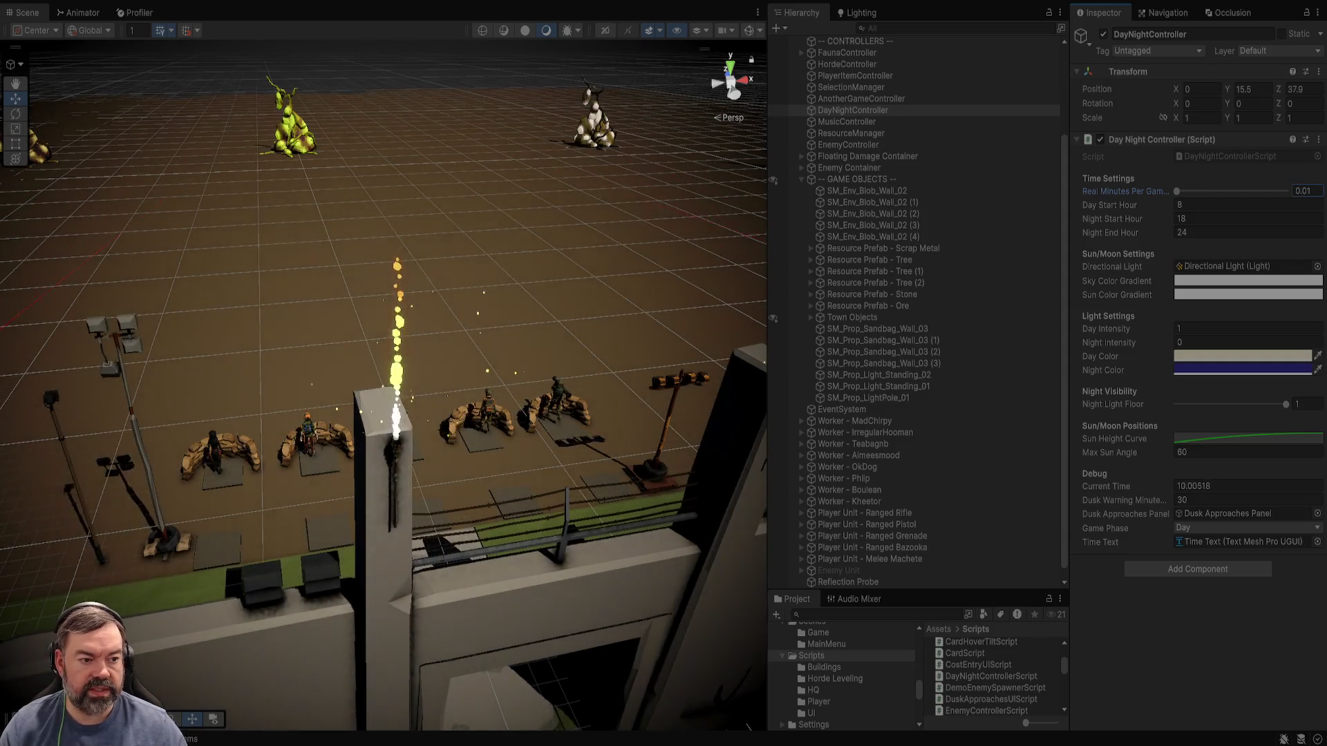